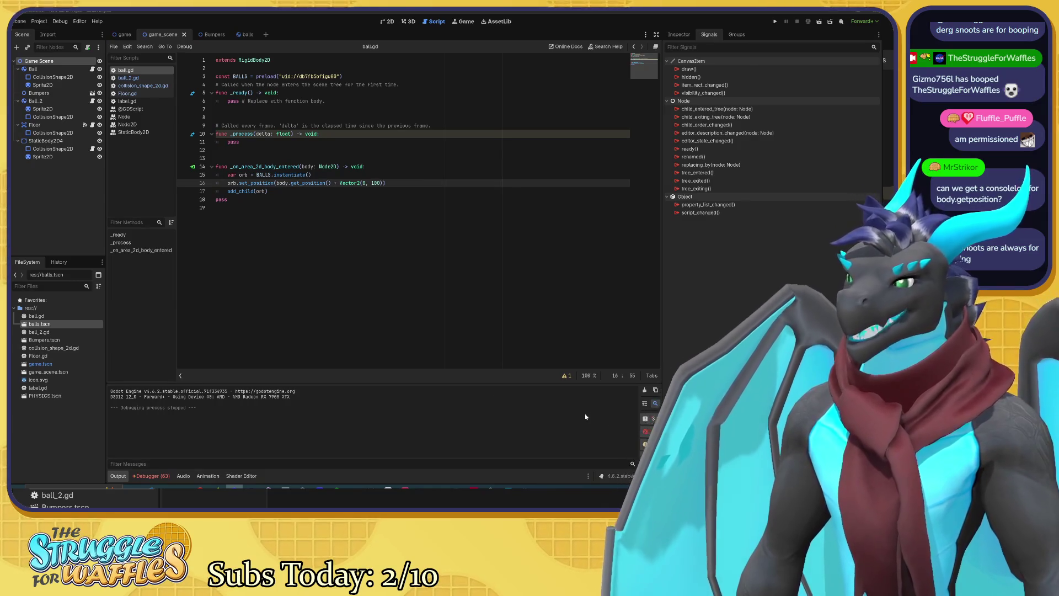
# Step: Add a print() line after add_child(orb) and start 'var ball_p =' below the instantiate line
pyautogui.press('Down')
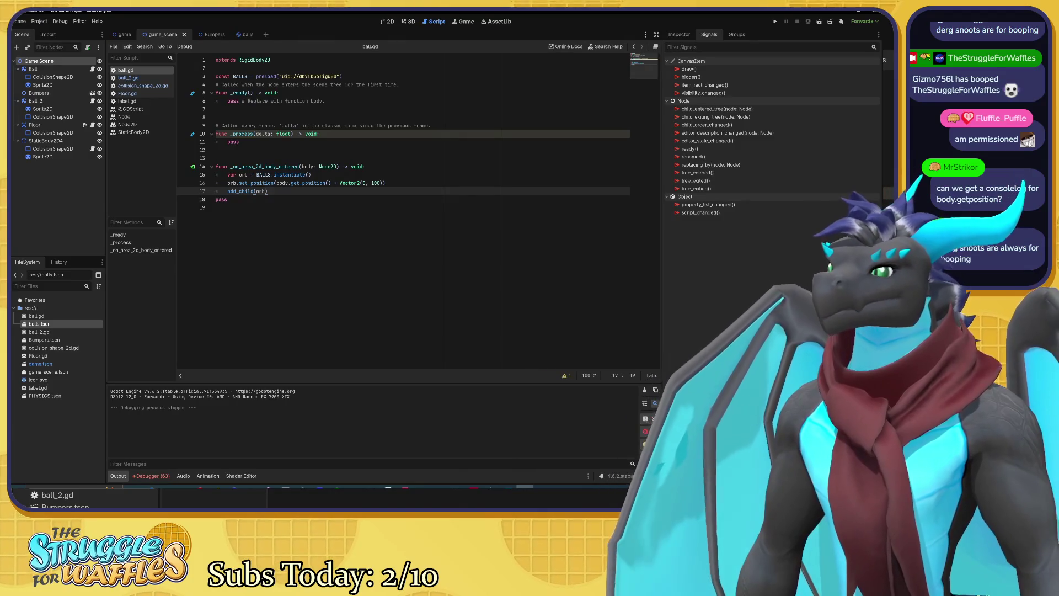
pyautogui.press('Return')
pyautogui.write('print(')
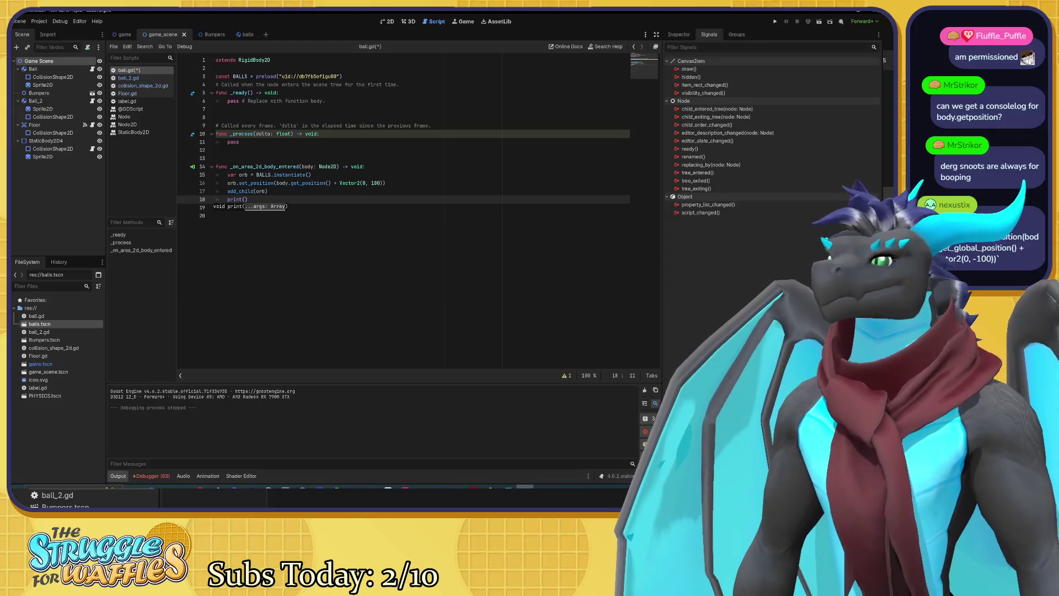
pyautogui.click(311, 174)
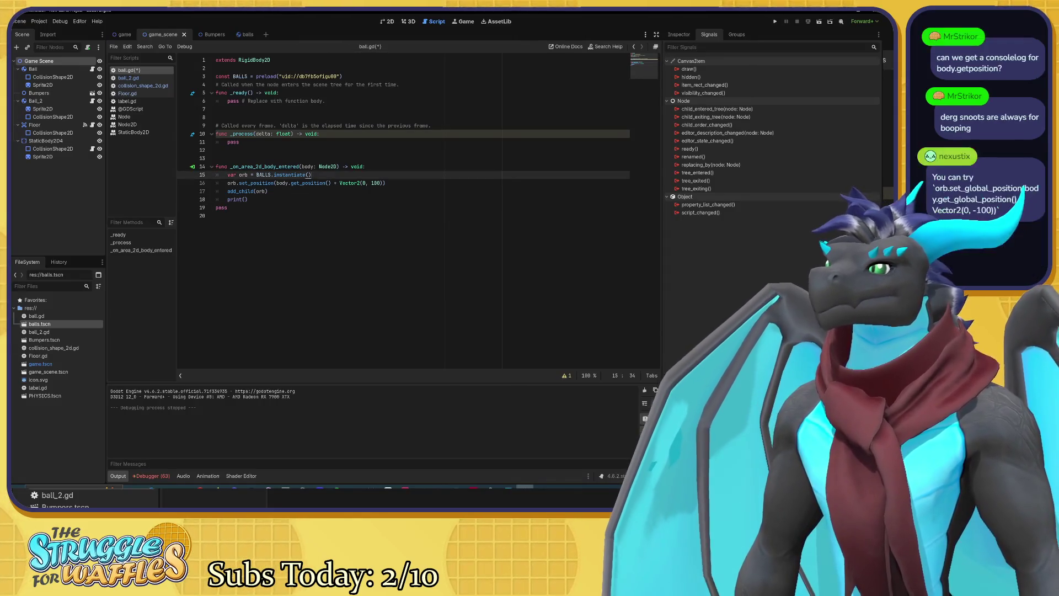
pyautogui.press('Return')
pyautogui.write('var ')
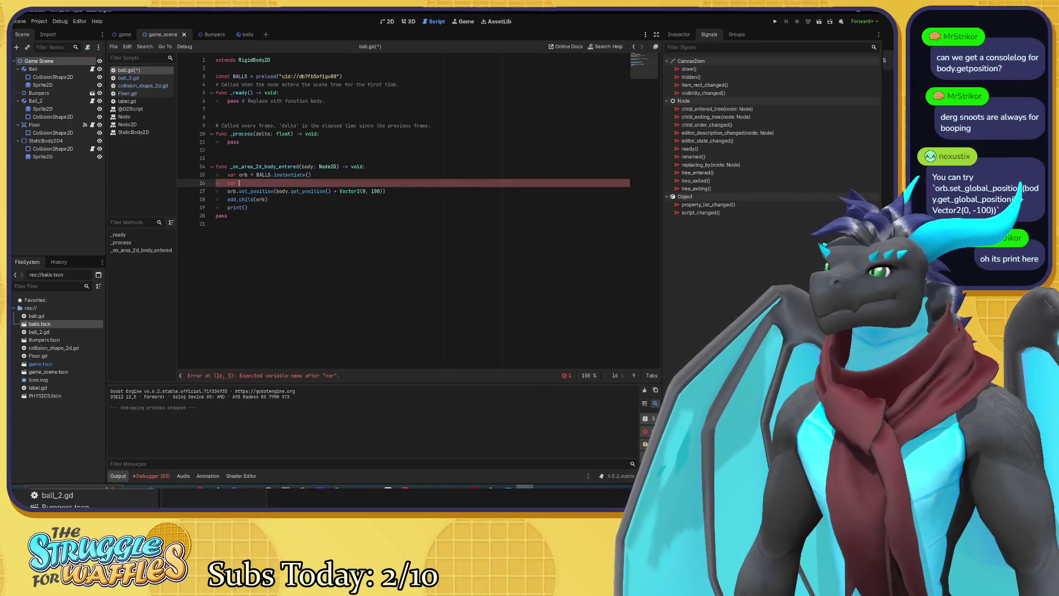
pyautogui.write('ball_p')
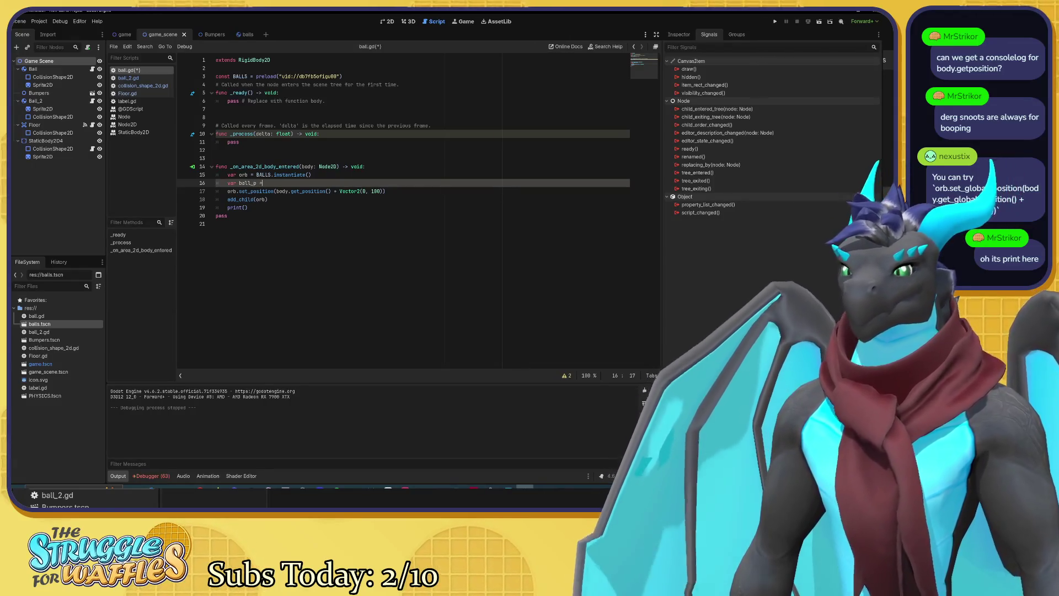
pyautogui.write(' =')
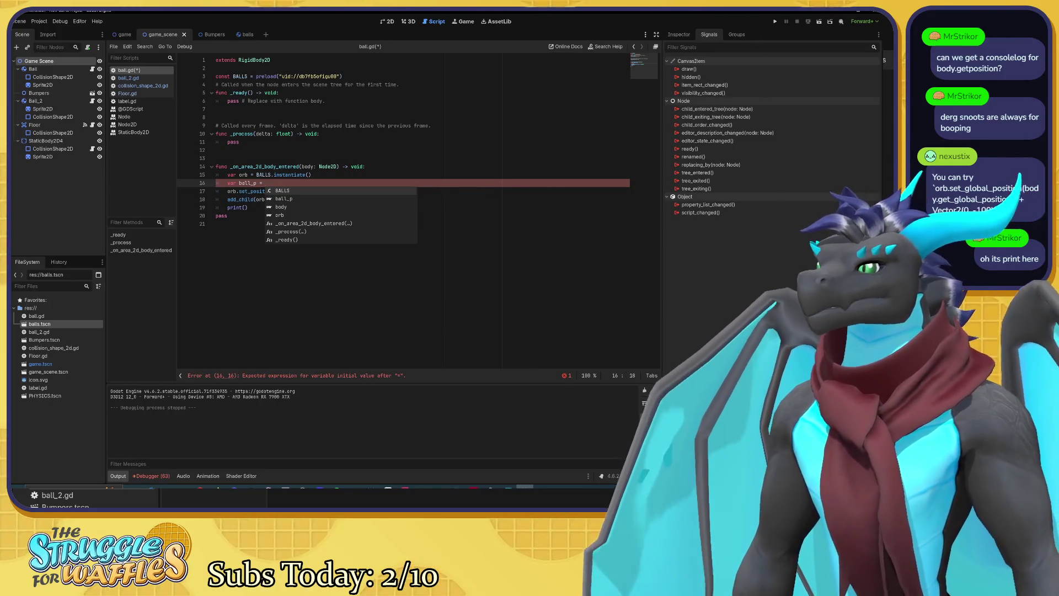
# Step: Change set_position to set_global_position and continue the ball_p line with body.get_position()
pyautogui.click(251, 191)
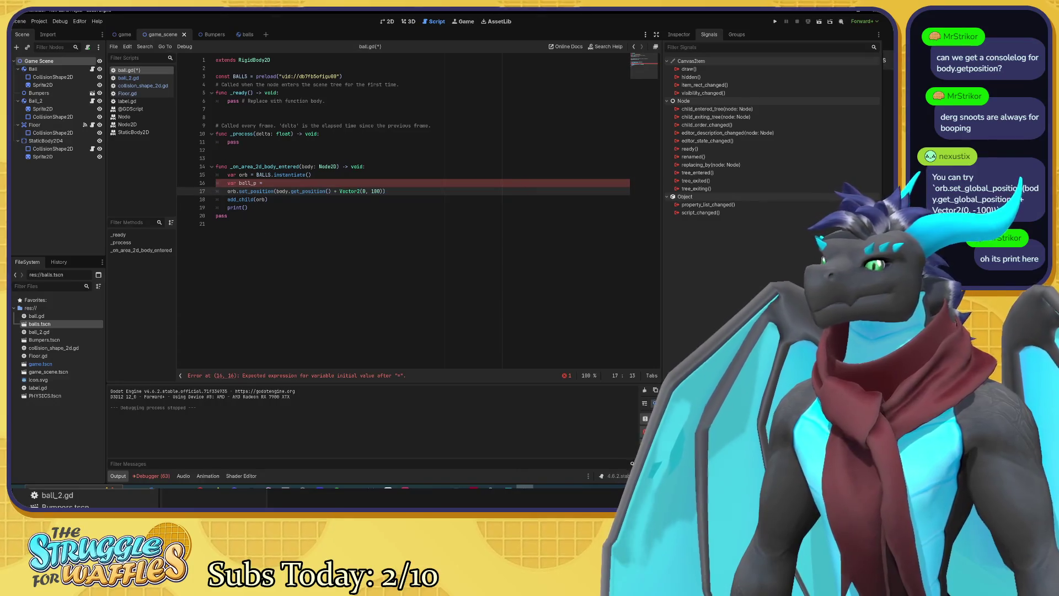
pyautogui.write('global_')
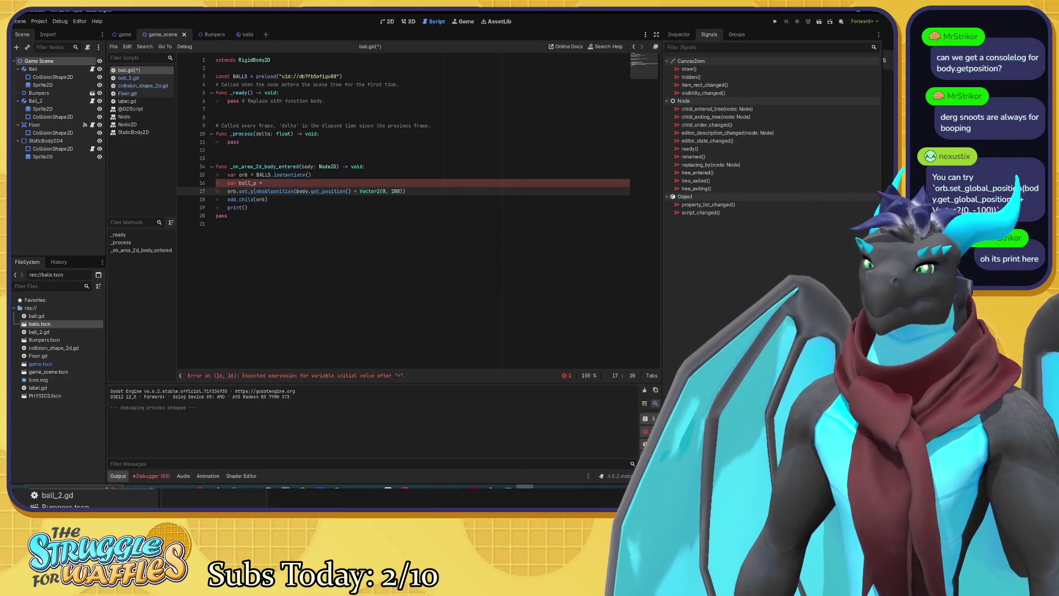
pyautogui.press('BackSpace')
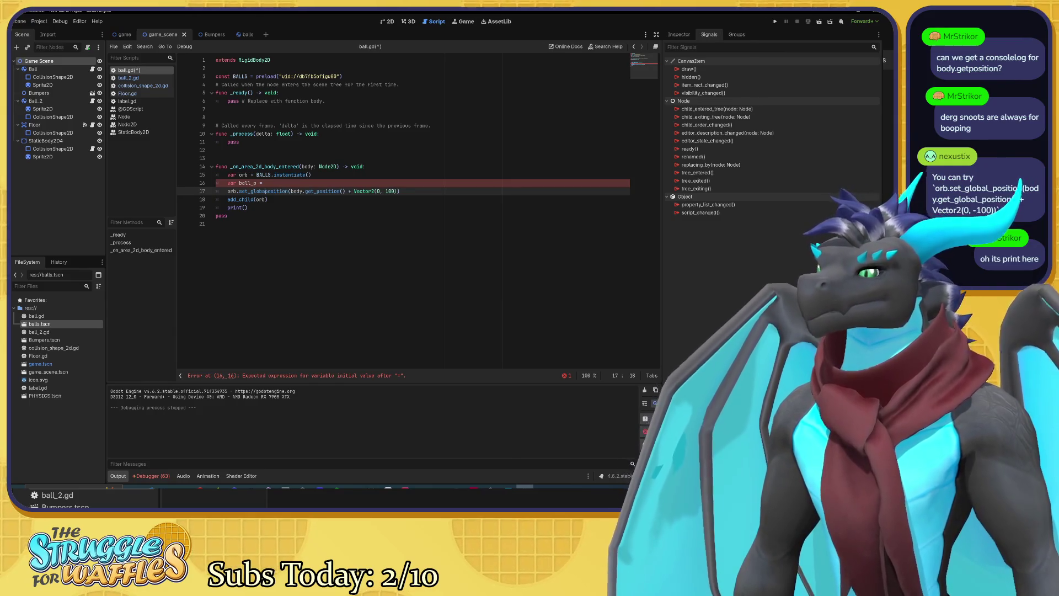
pyautogui.write('l_')
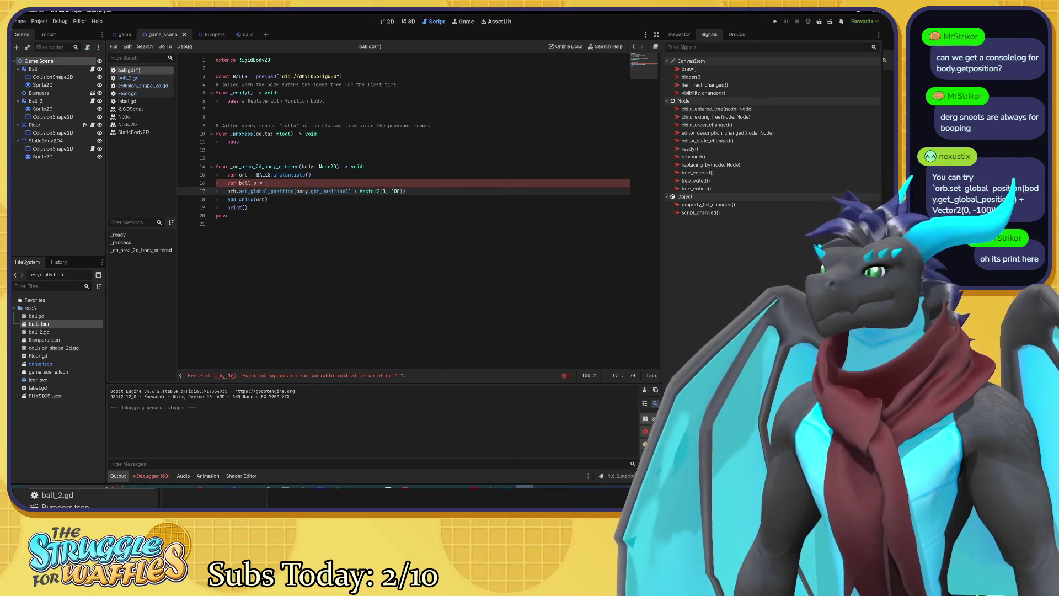
pyautogui.click(265, 182)
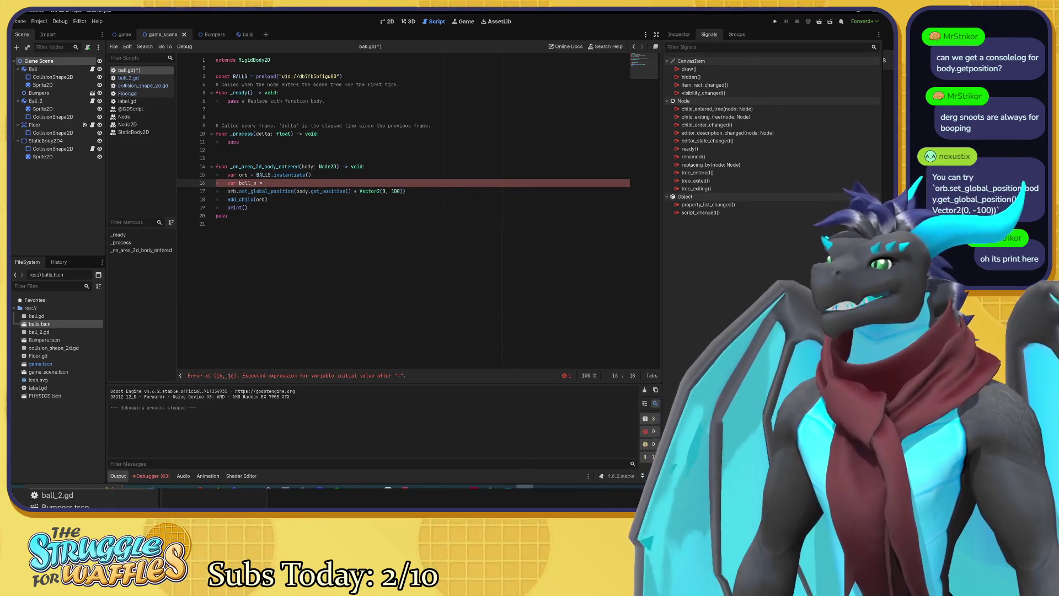
pyautogui.write('body.get')
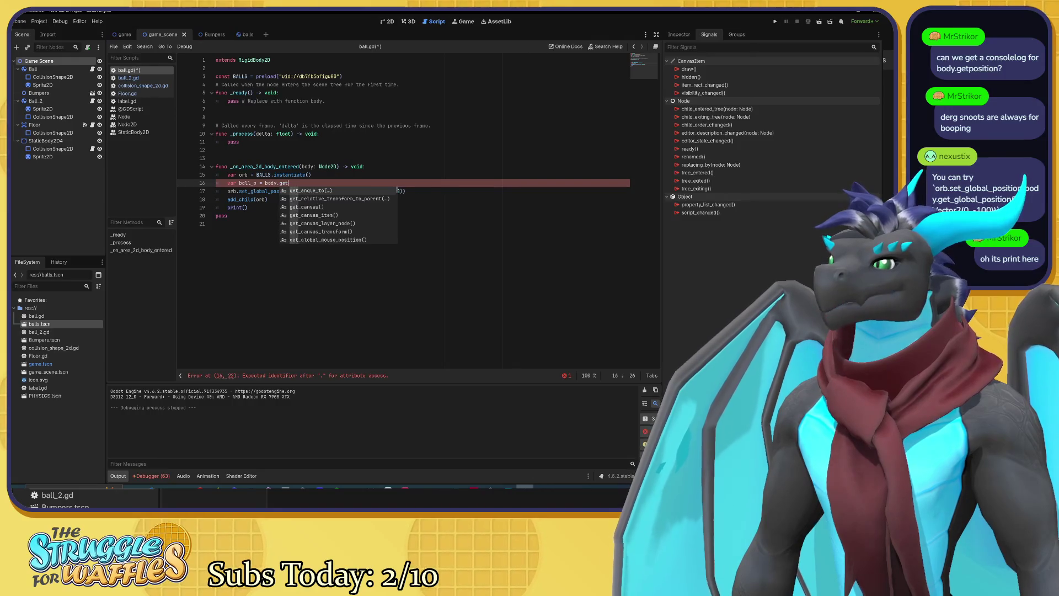
pyautogui.write('_position')
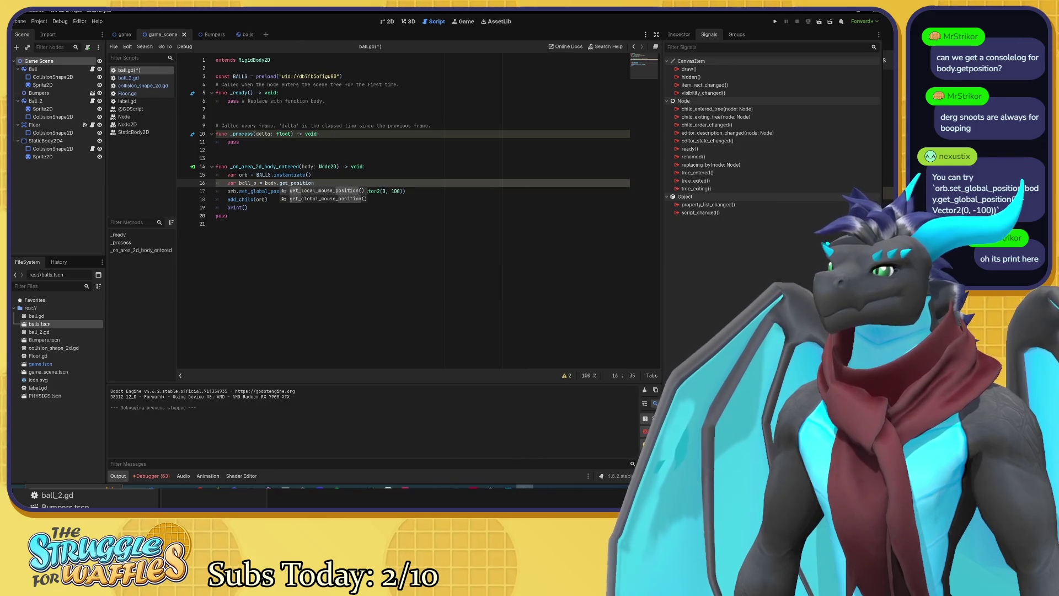
pyautogui.write('(')
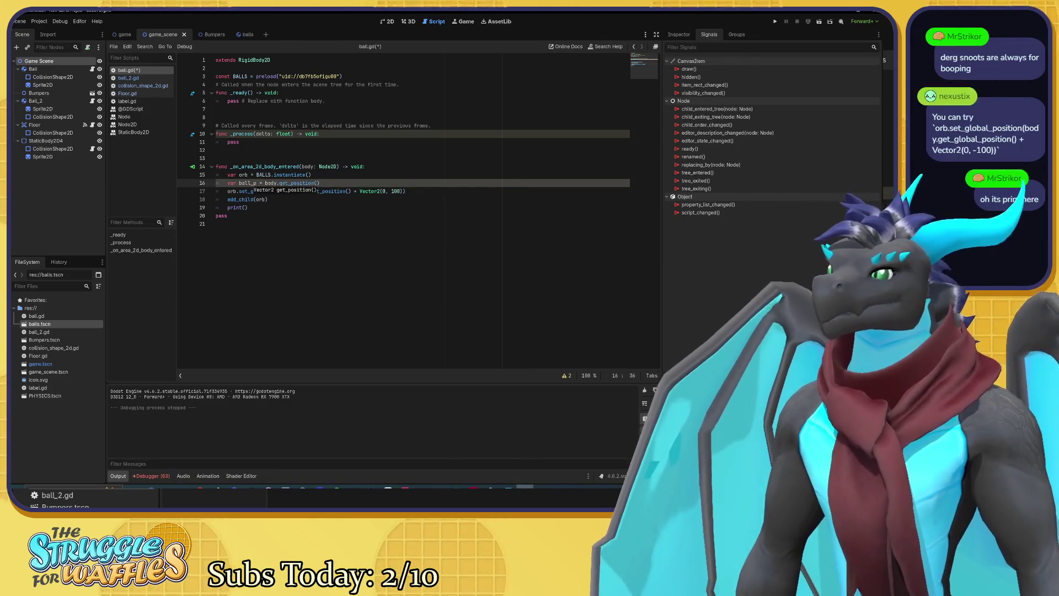
# Step: Complete line 19 as print(ball_p), with ball_p holding body.get_position() on line 16
pyautogui.click(244, 208)
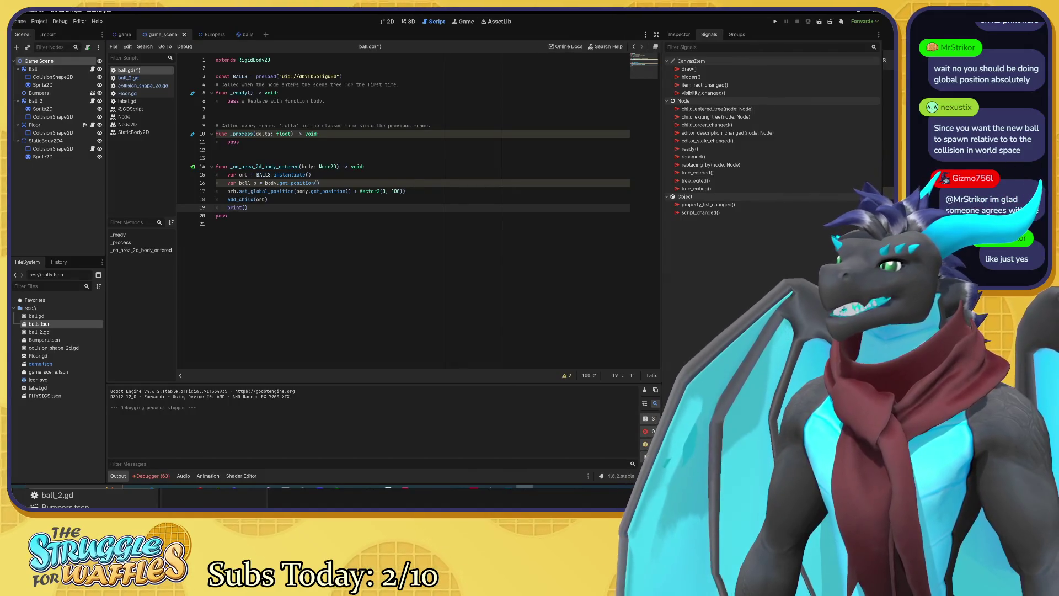
pyautogui.click(227, 182)
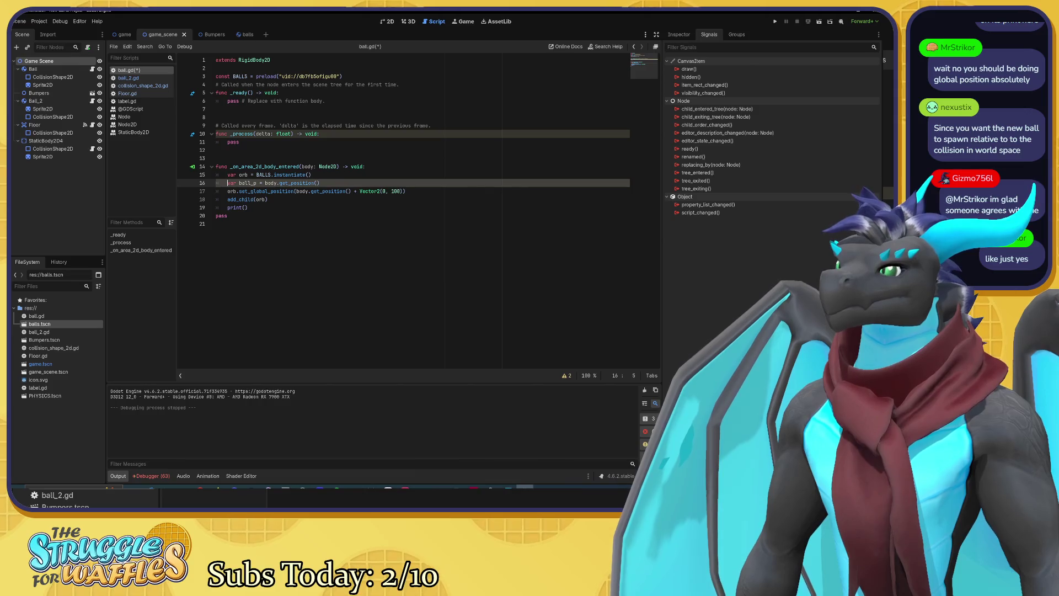
pyautogui.click(245, 208)
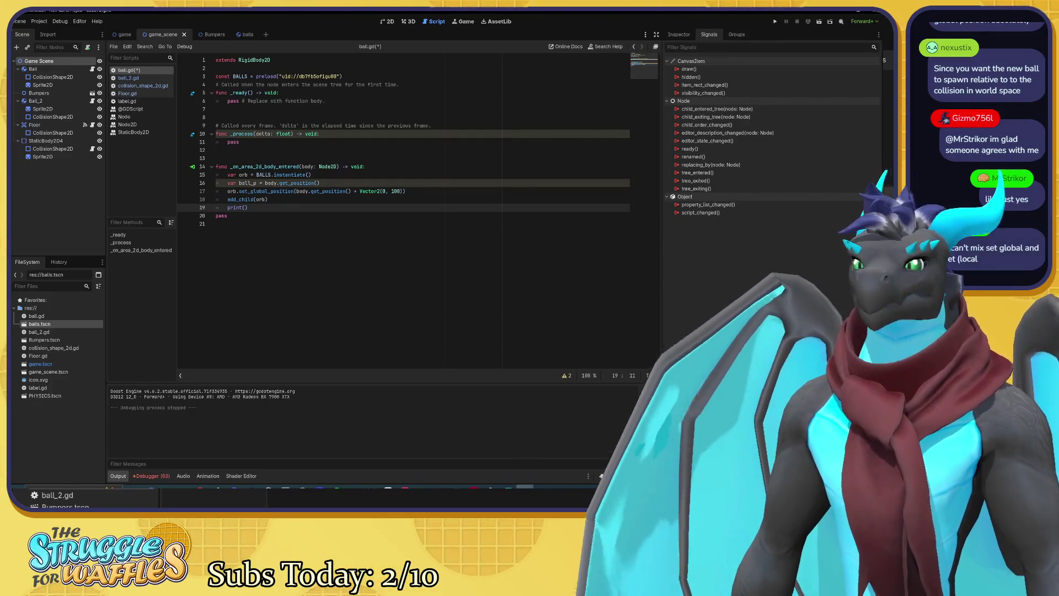
pyautogui.write('ball')
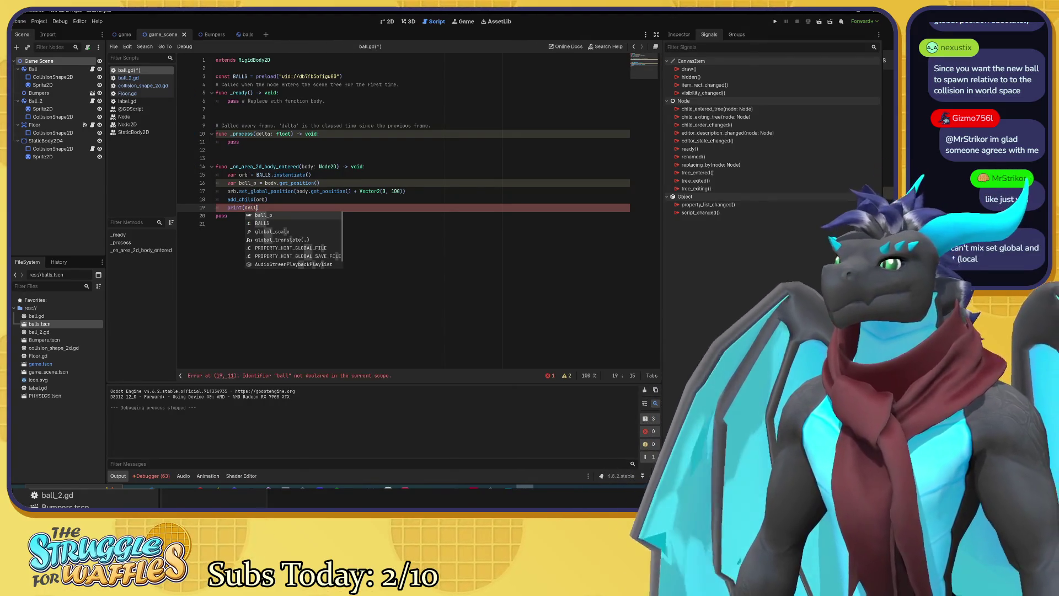
pyautogui.write('_')
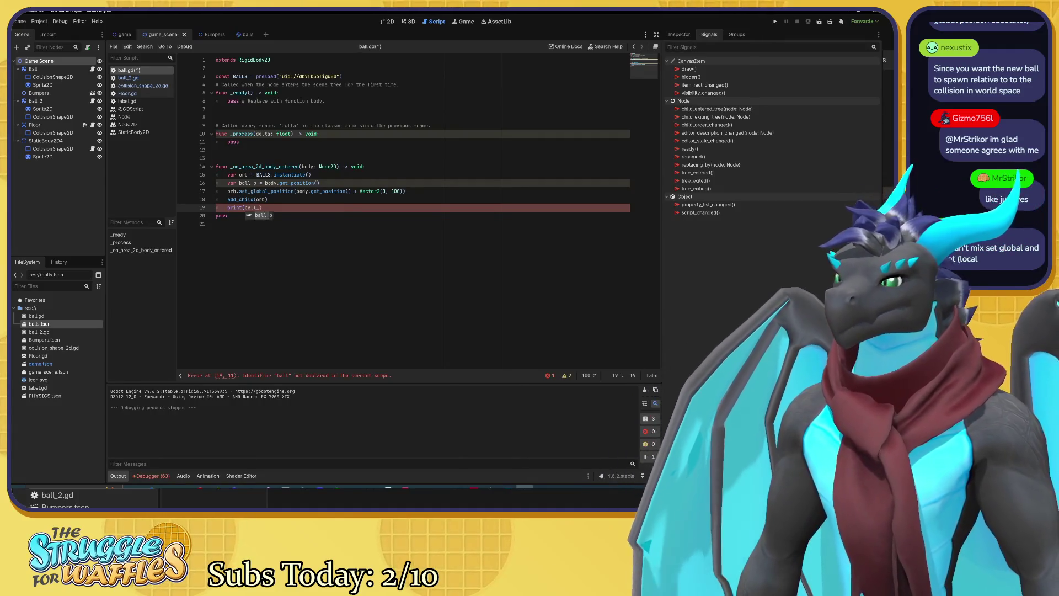
pyautogui.write('p)')
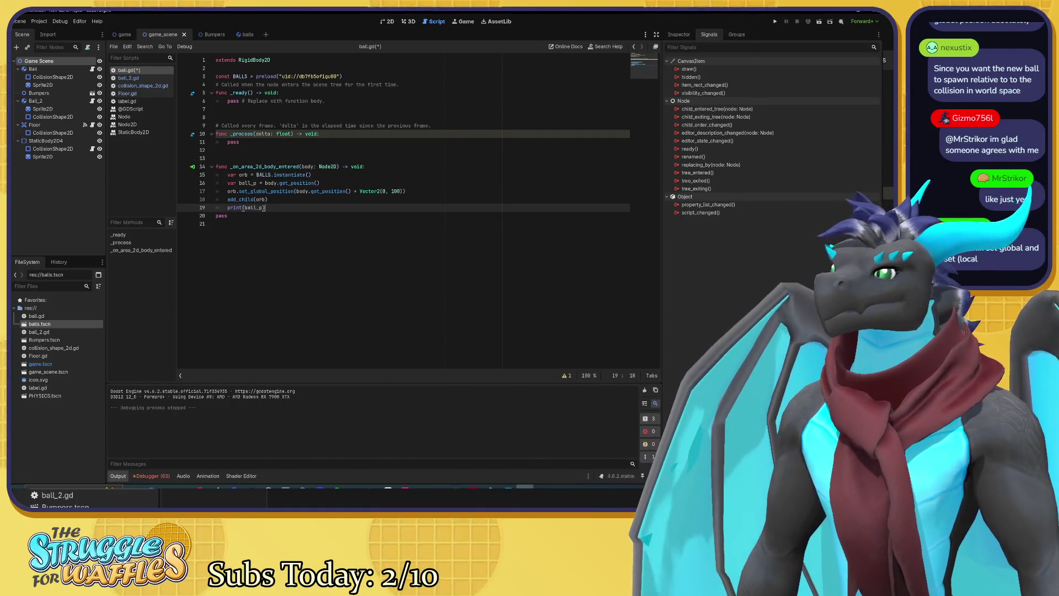
pyautogui.moveTo(320, 182); pyautogui.dragTo(231, 183)
pyautogui.click(254, 182)
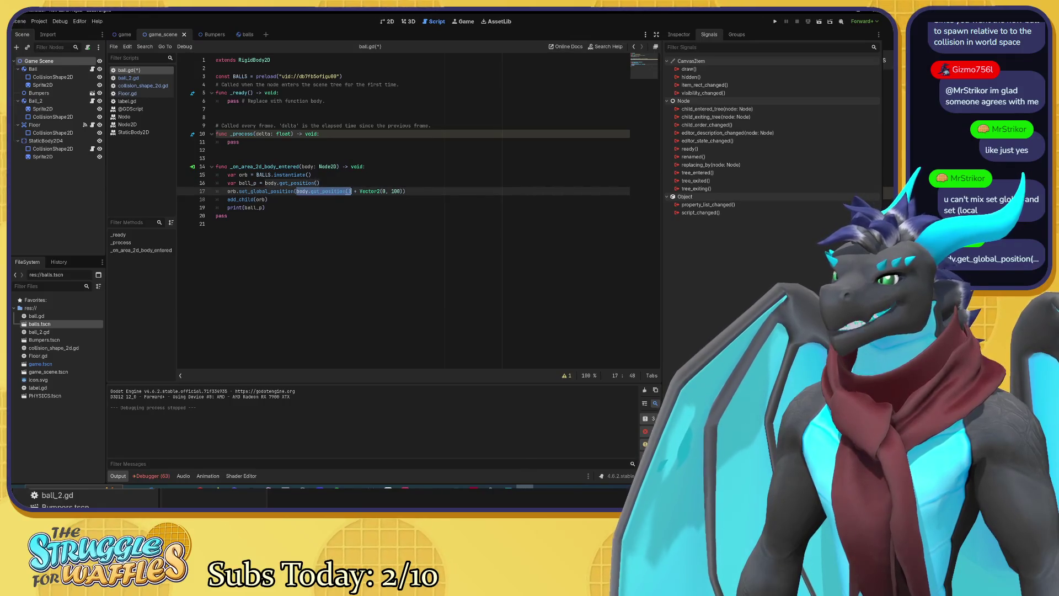
# Step: Switch ball_p to body.get_global_position() and paste that call into line 17's position expression
pyautogui.click(215, 223)
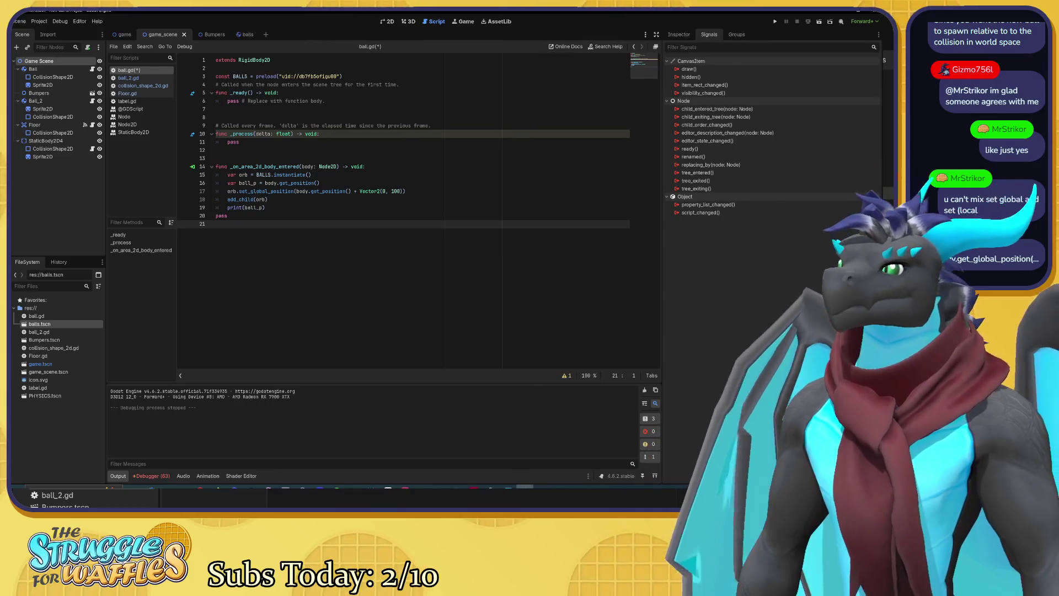
pyautogui.click(291, 182)
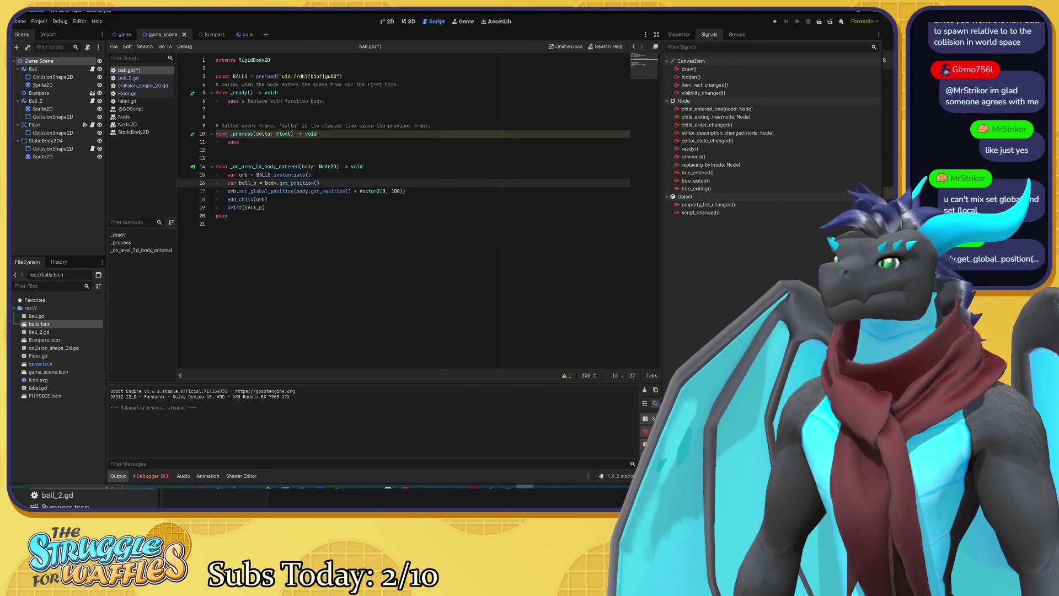
pyautogui.write('global')
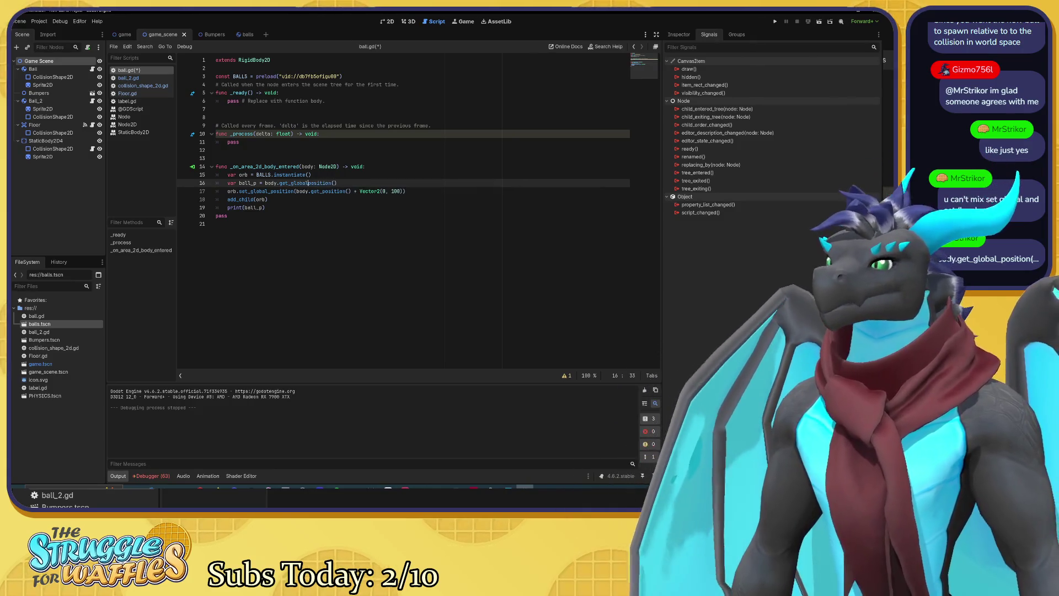
pyautogui.write('_')
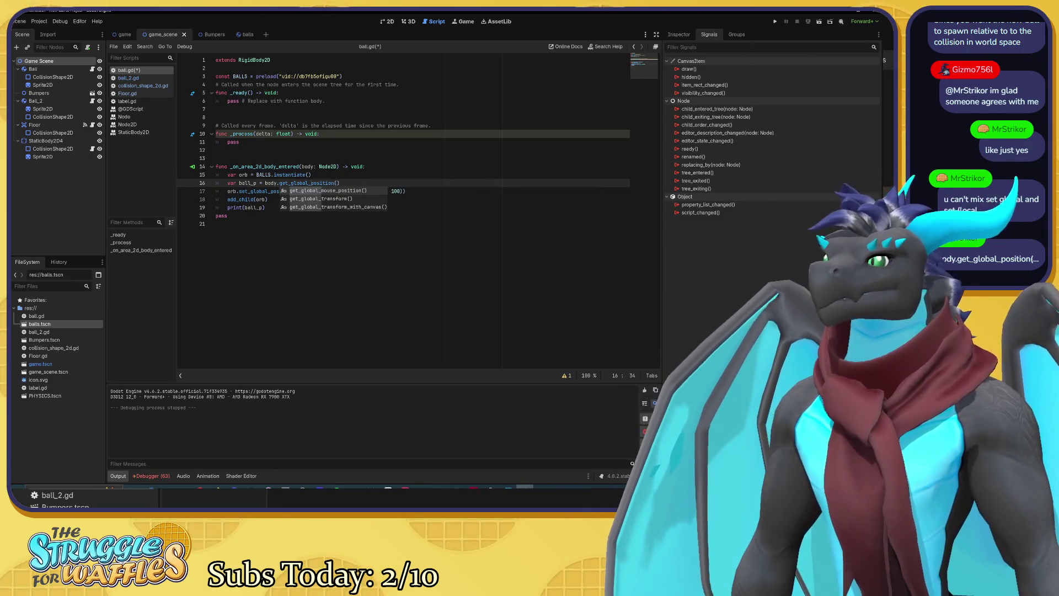
pyautogui.click(282, 216)
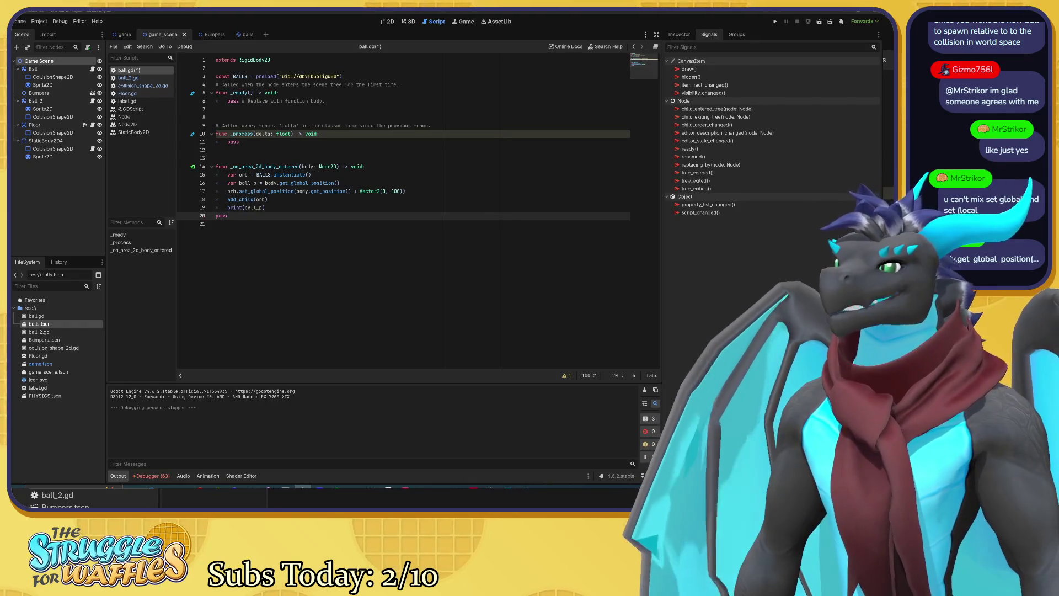
pyautogui.click(265, 207)
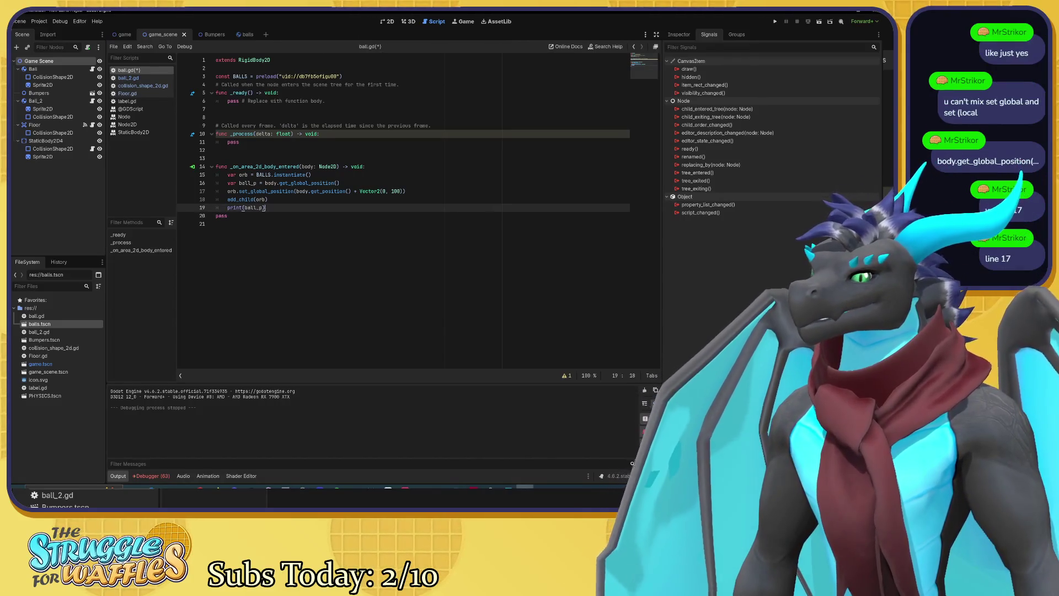
pyautogui.moveTo(280, 183); pyautogui.dragTo(354, 191)
pyautogui.write('get_global_position()')
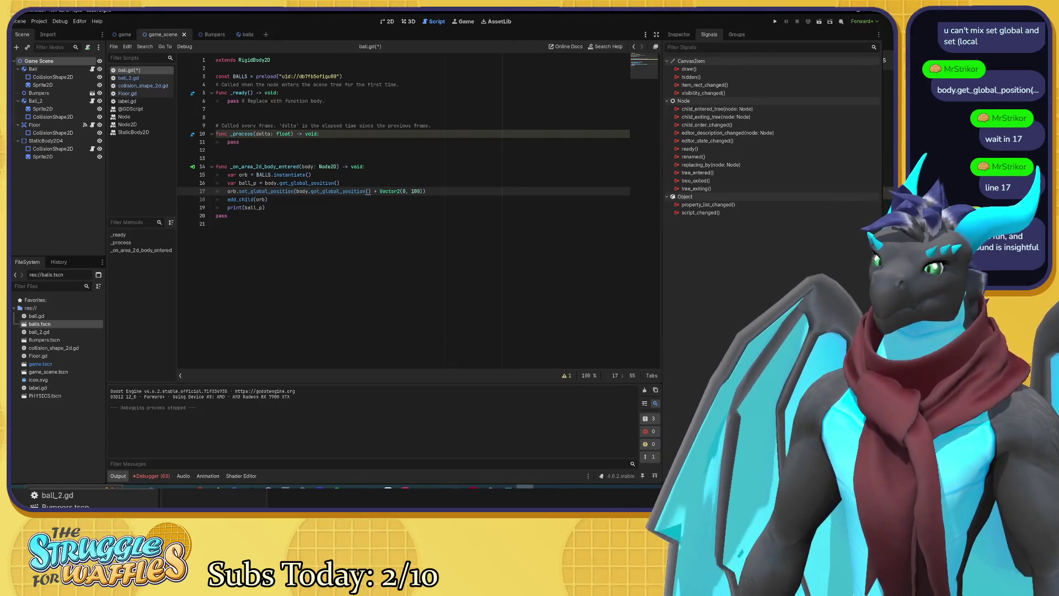
# Step: Save ball.gd and run the game with F5 to test ball spawning
pyautogui.click(268, 199)
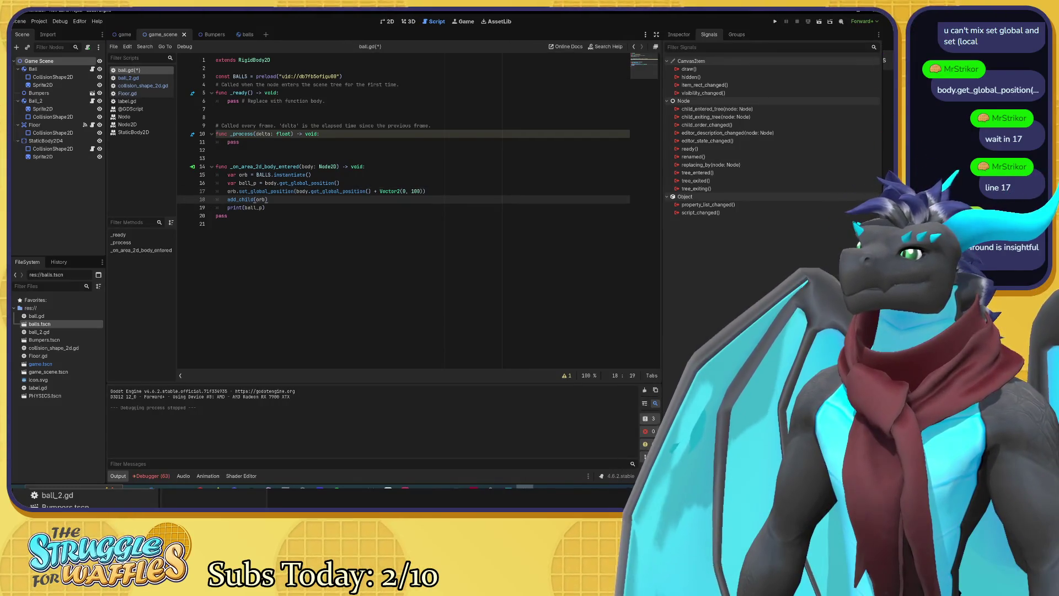
pyautogui.hotkey('ctrl', 's')
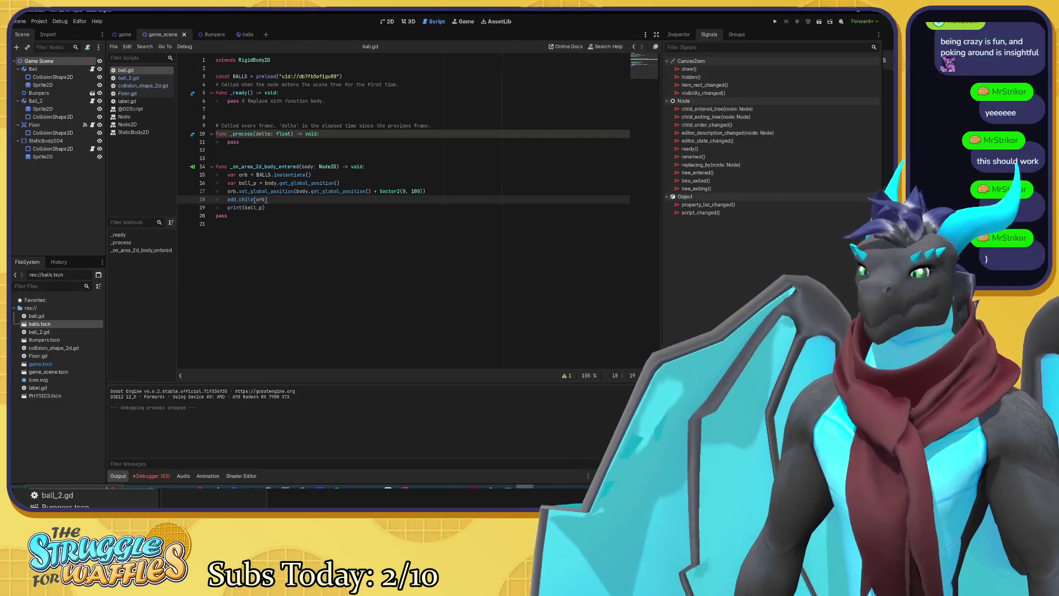
pyautogui.press('F5')
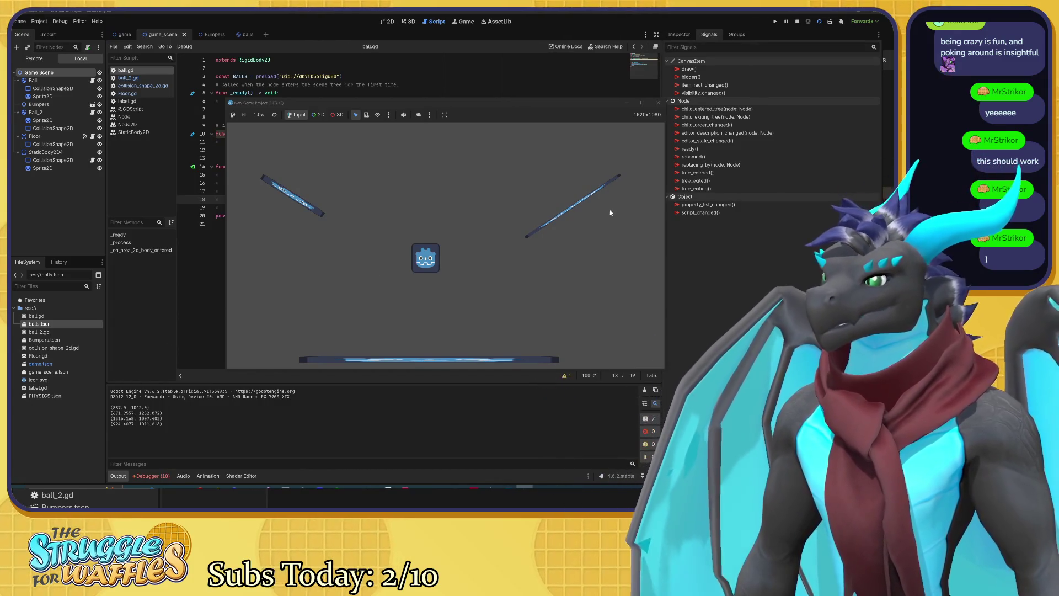
pyautogui.click(658, 102)
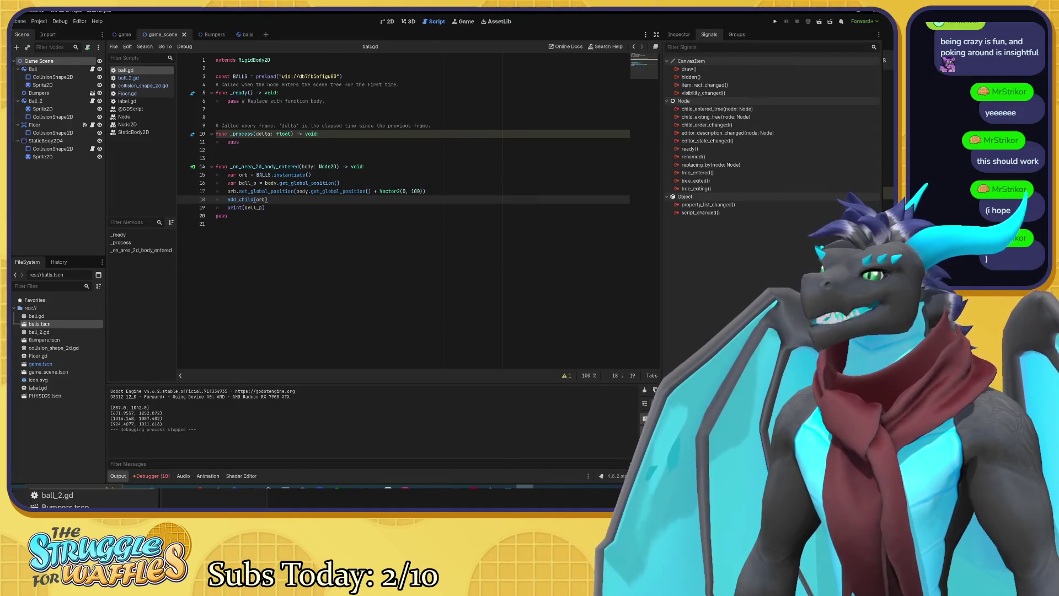
pyautogui.click(414, 191)
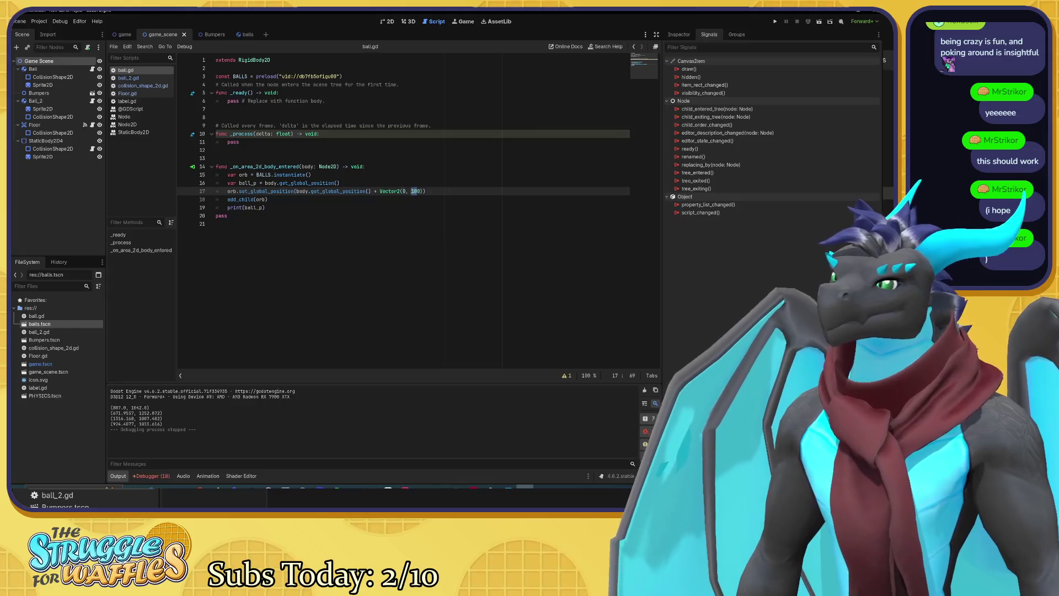
# Step: Change the spawn offset to Vector2(0, 10), save ball.gd, and run a test before stopping it
pyautogui.click(418, 191)
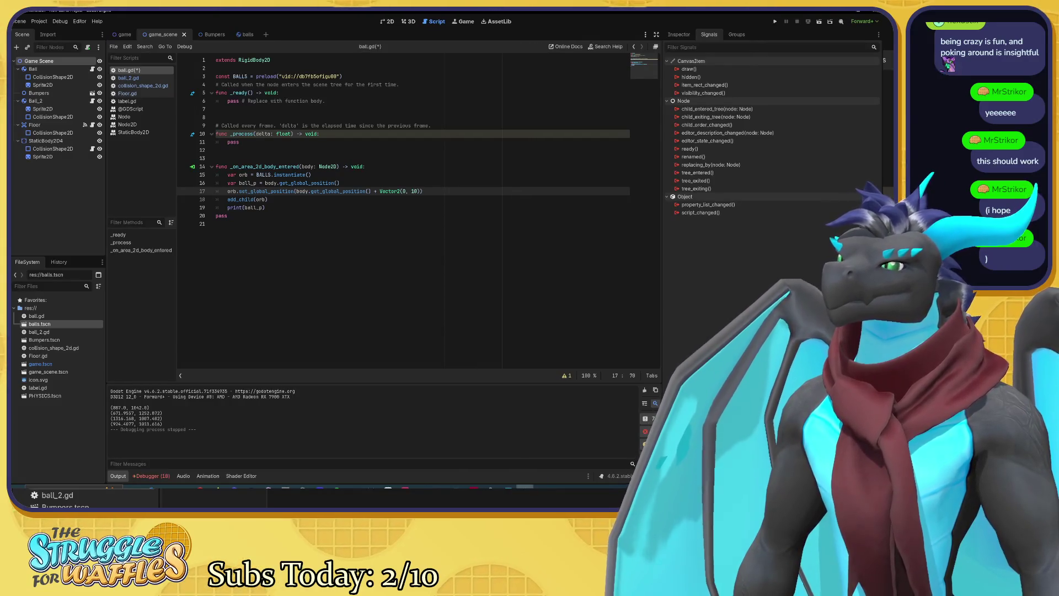
pyautogui.hotkey('ctrl', 's')
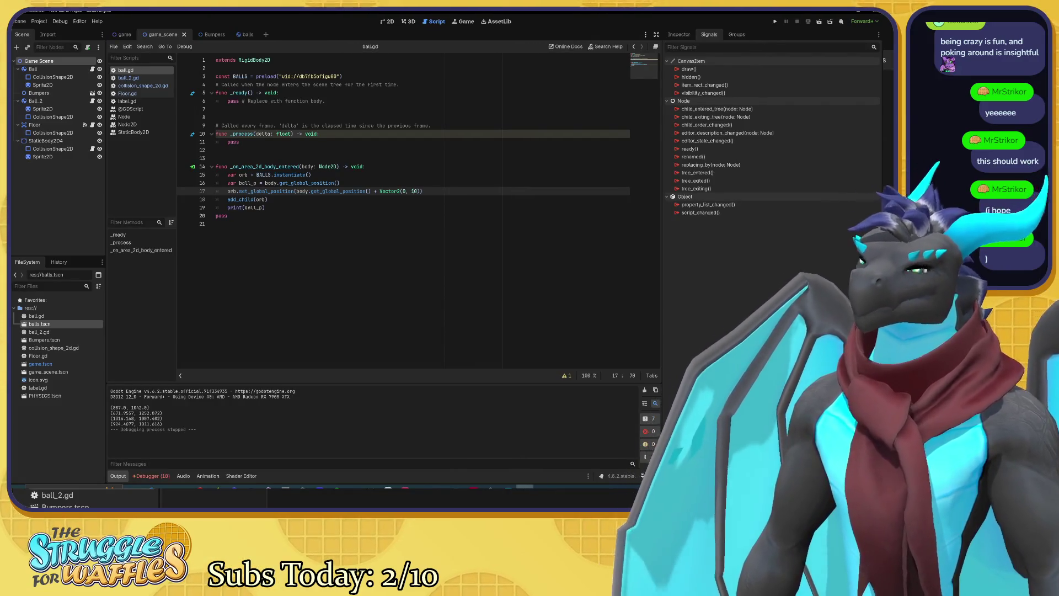
pyautogui.press('F5')
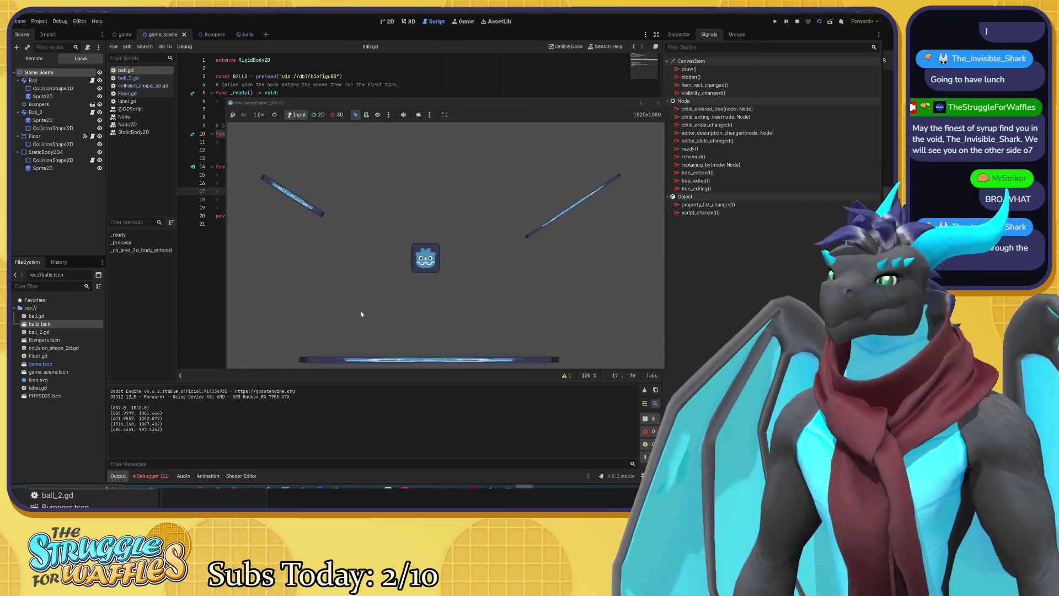
pyautogui.click(658, 103)
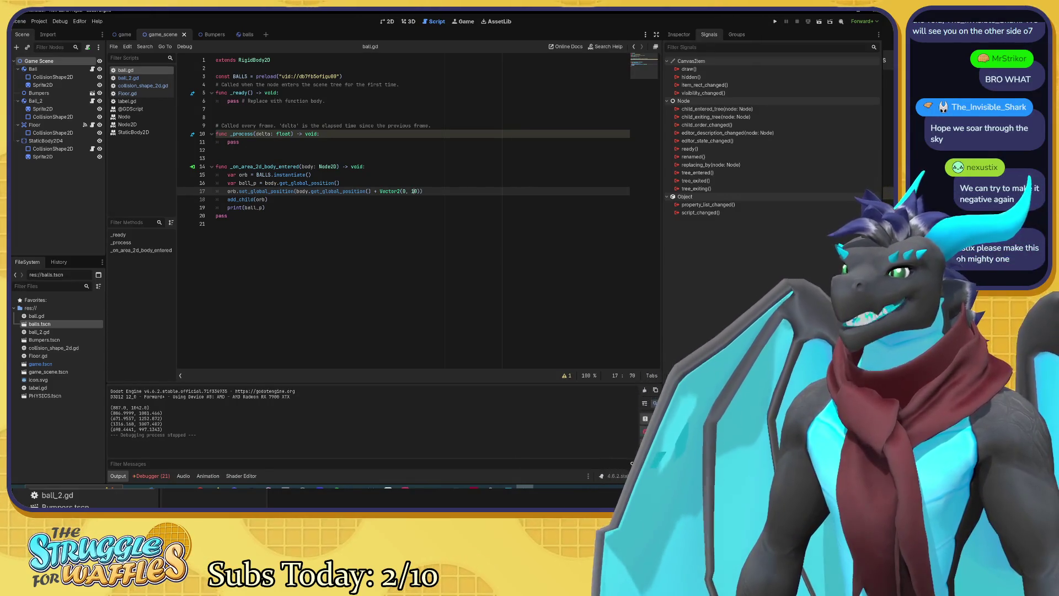
# Step: Change the spawn offset on line 17 to Vector2(0, -50)
pyautogui.press('Delete')
pyautogui.write('-5')
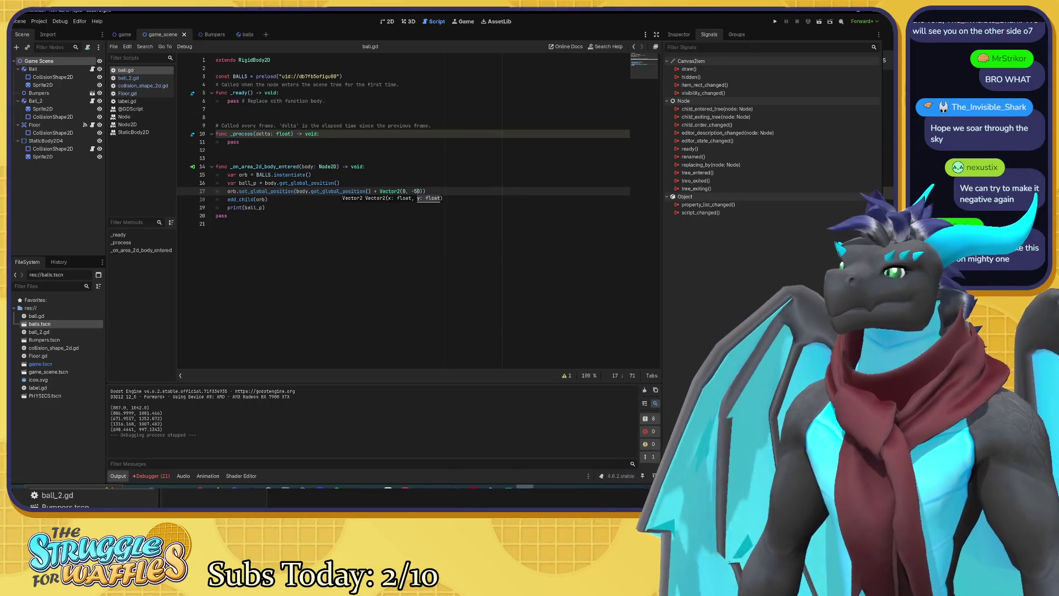
pyautogui.press('End')
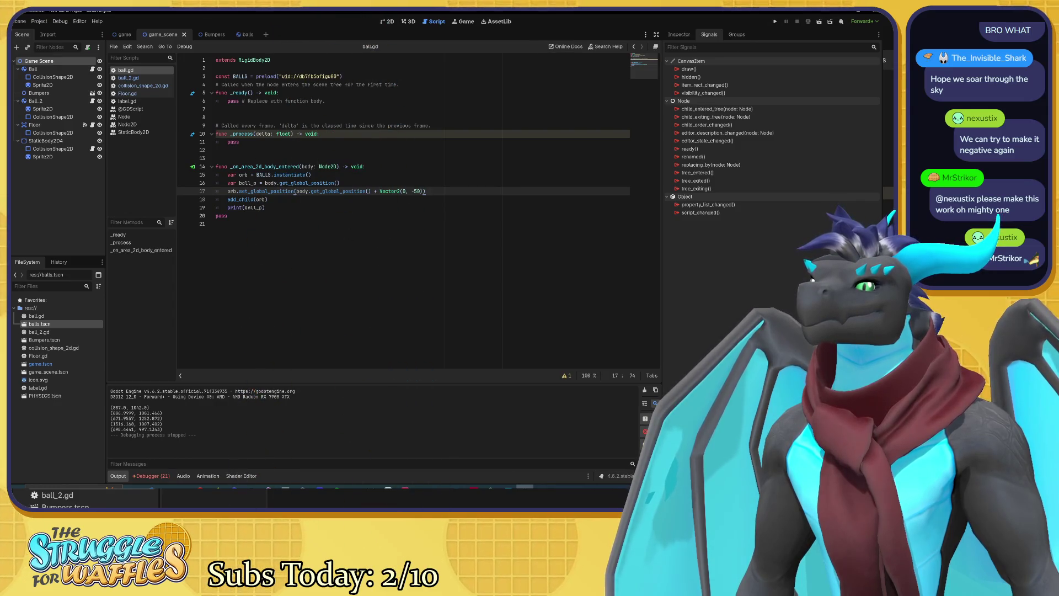
pyautogui.moveTo(371, 191); pyautogui.dragTo(422, 190)
pyautogui.click(422, 191)
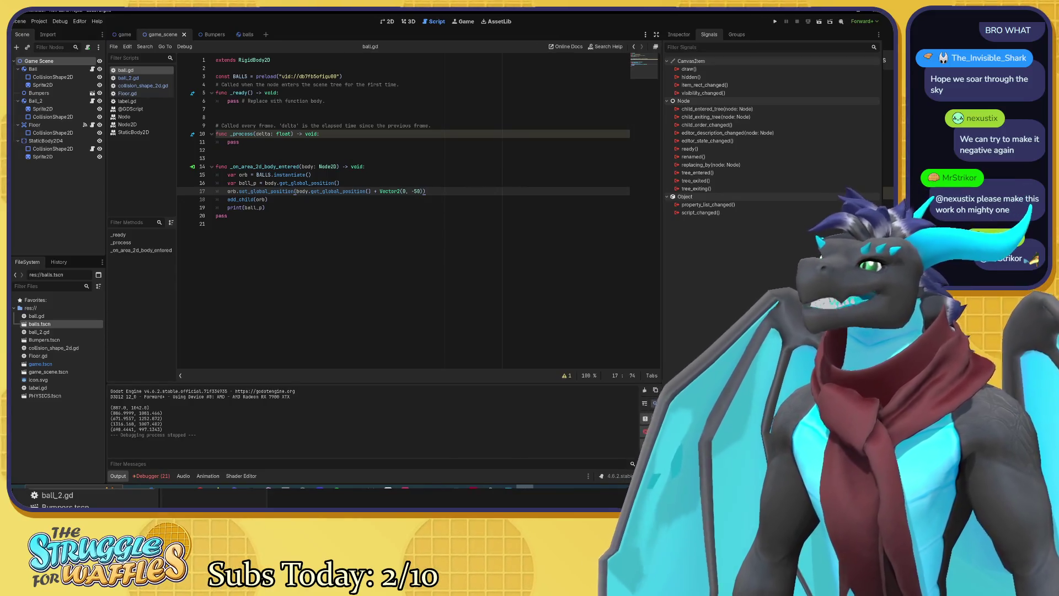
# Step: Run the scene with F6 to test the -50 offset, then stop it
pyautogui.moveTo(331, 191)
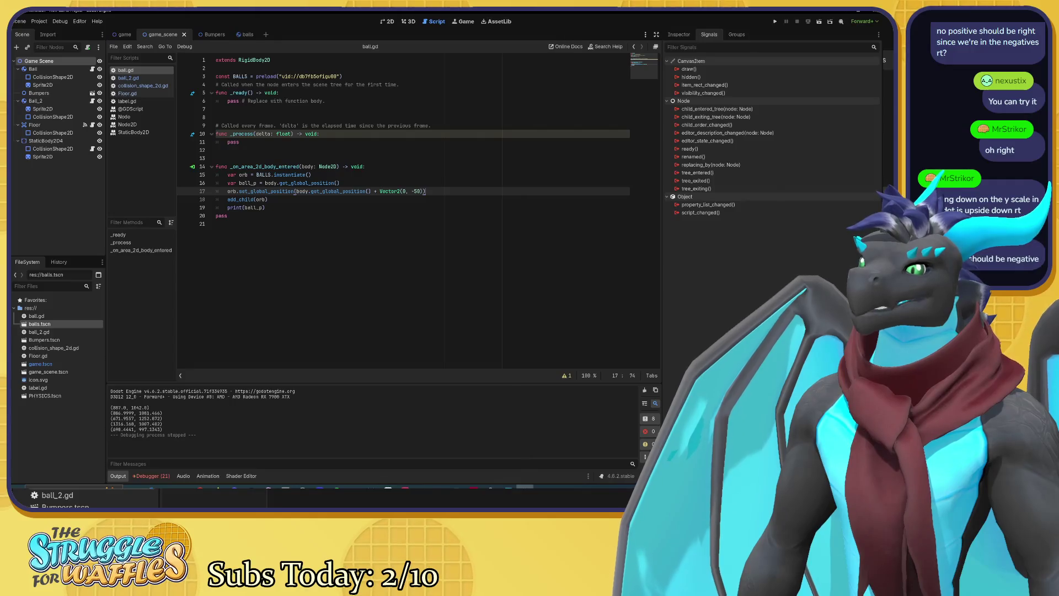
pyautogui.press('F6')
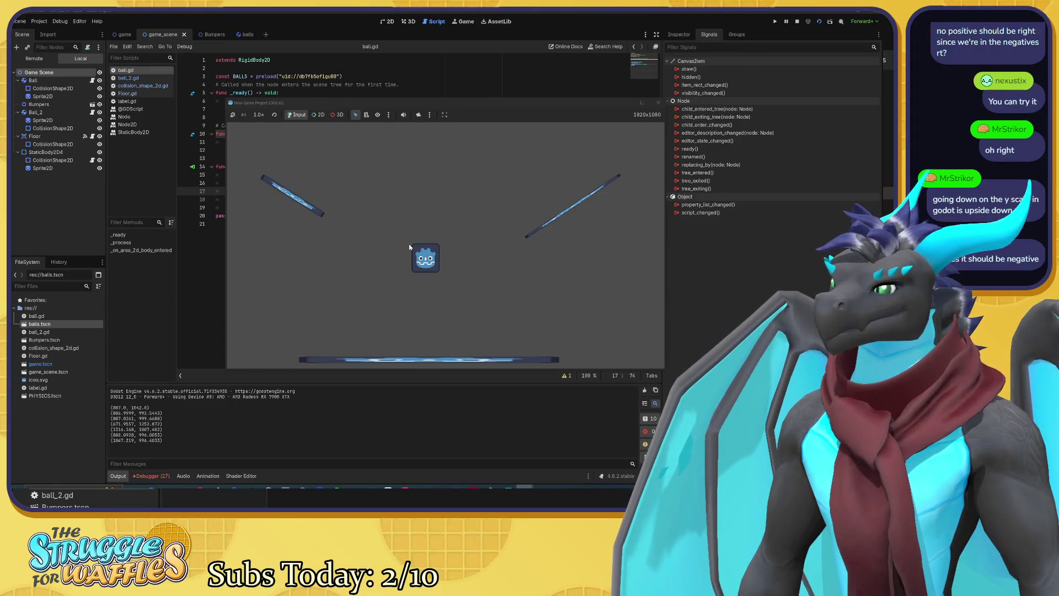
pyautogui.click(658, 102)
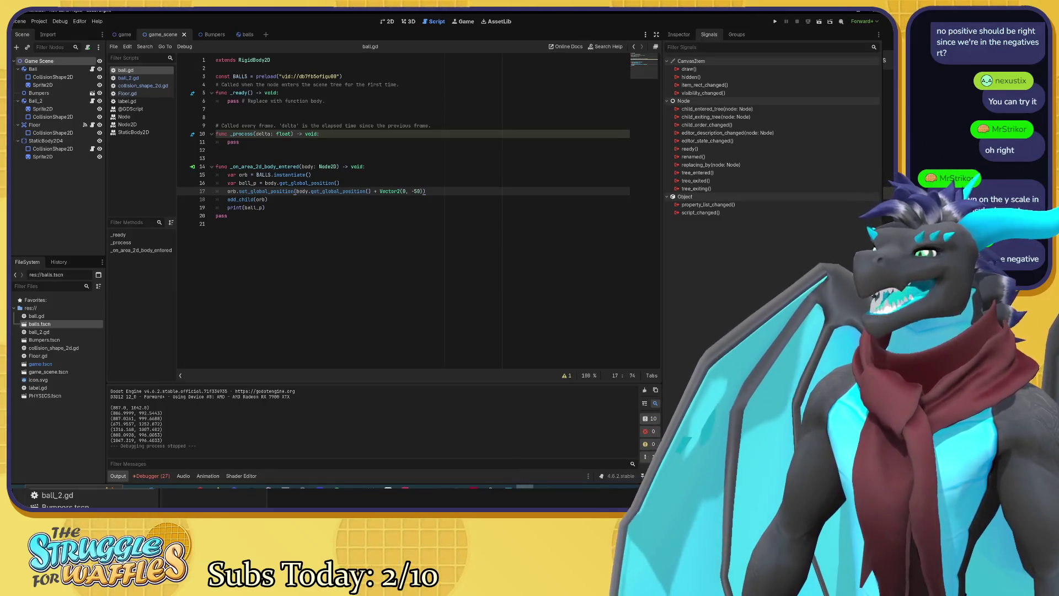
# Step: Review lines 16–17, run another F5 test, stop it, and return to line 15
pyautogui.click(340, 183)
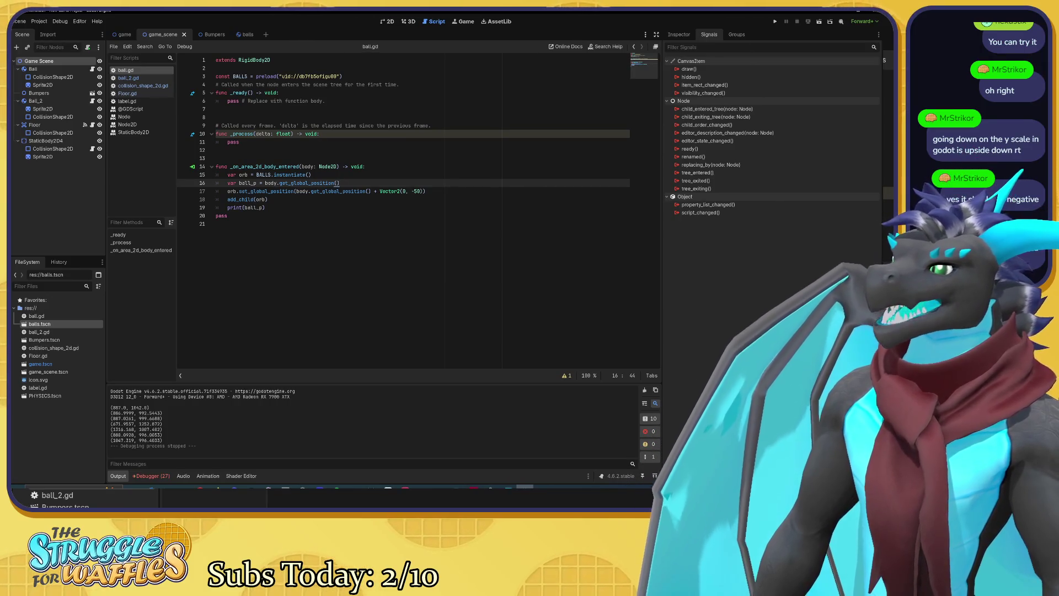
pyautogui.click(379, 191)
pyautogui.press('F5')
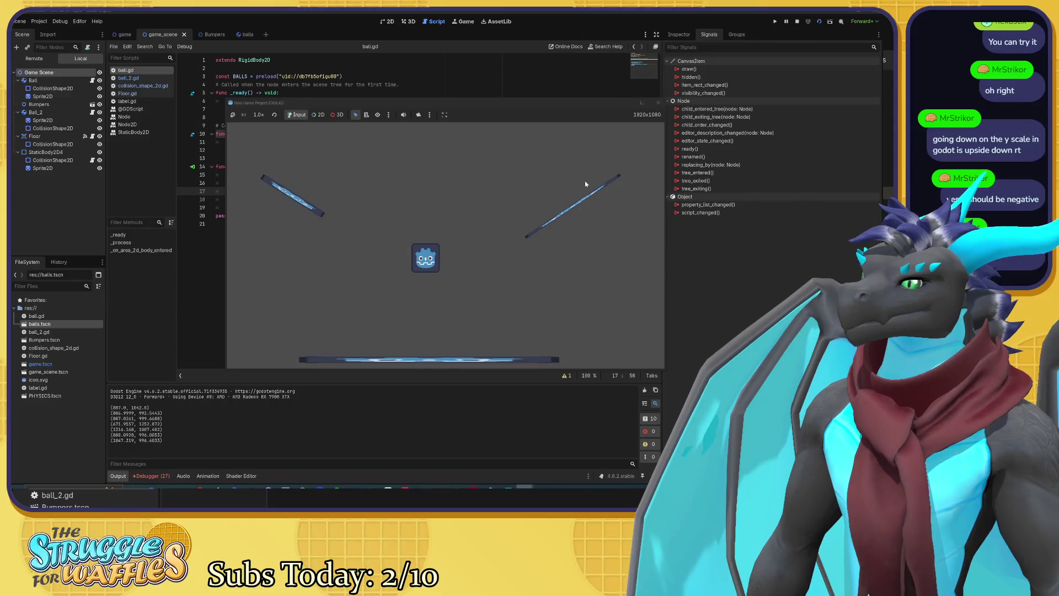
pyautogui.click(658, 103)
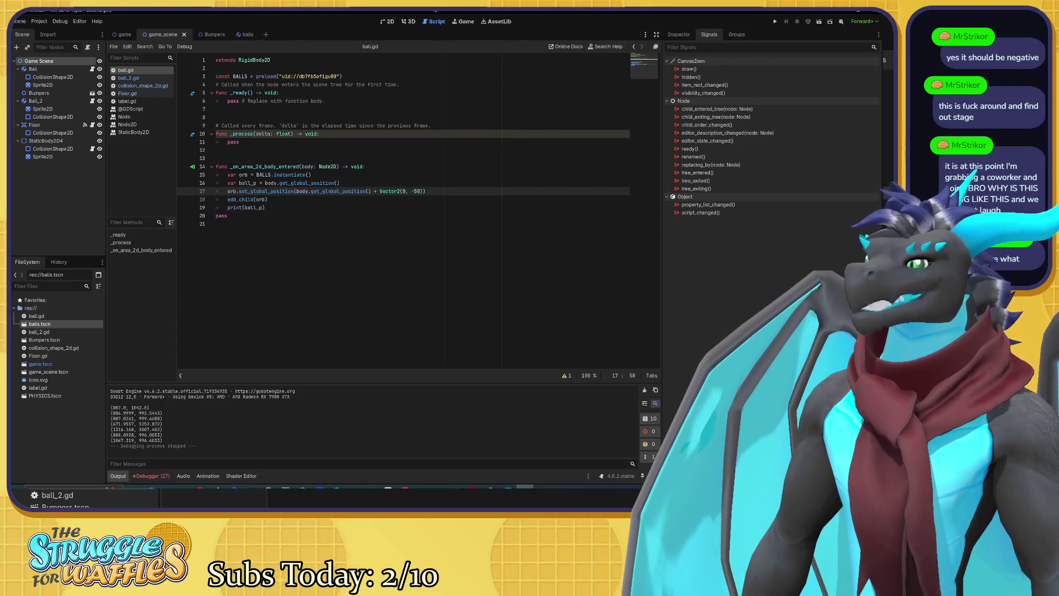
pyautogui.press('Up')
pyautogui.press('Up')
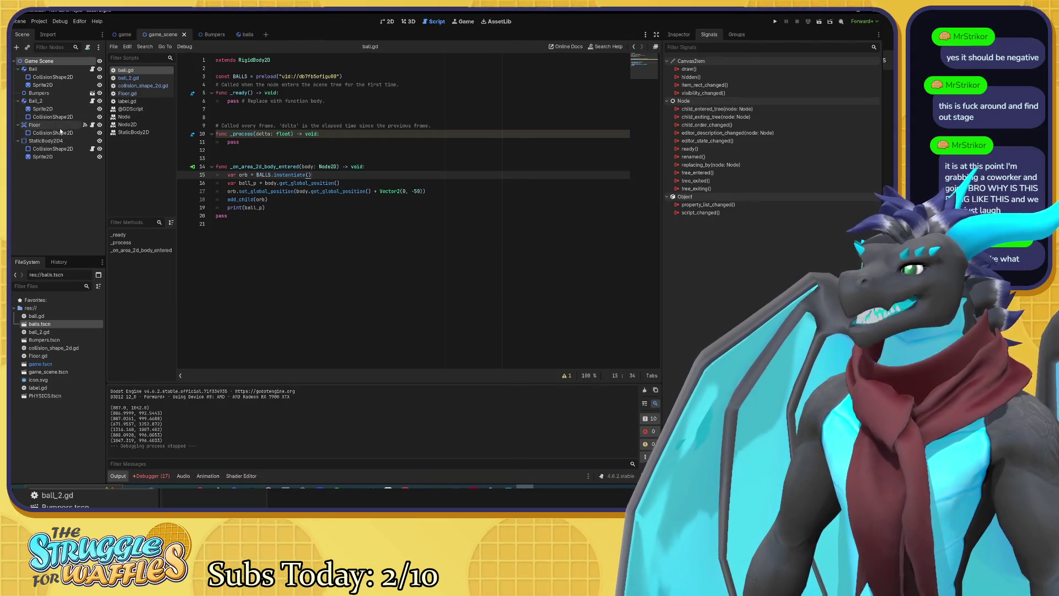
# Step: Inspect the Floor and StaticBody2D4 nodes, run and stop another test, then open the Debugger panel
pyautogui.click(35, 125)
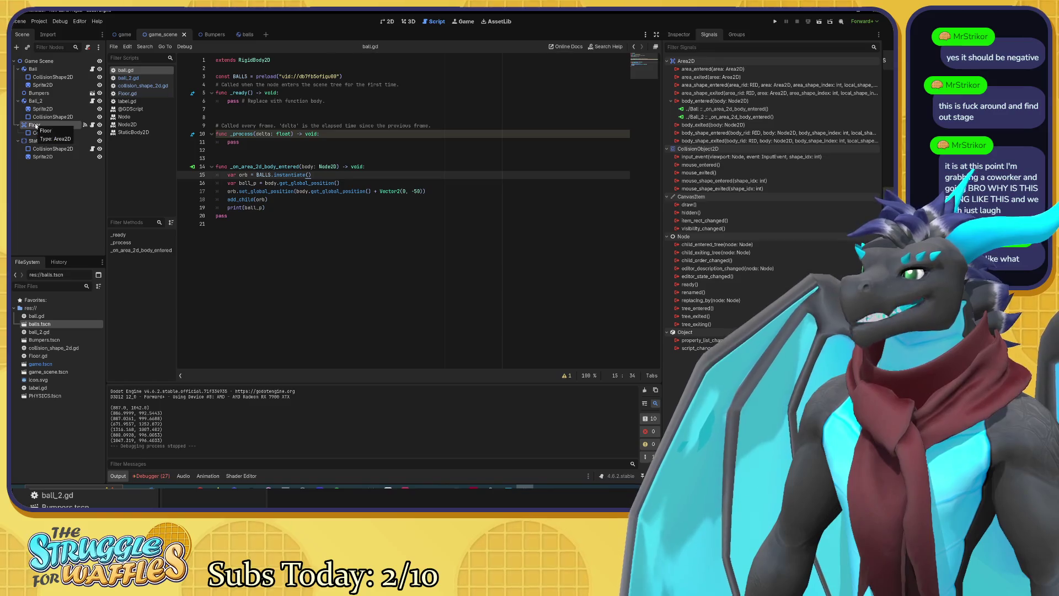
pyautogui.click(39, 144)
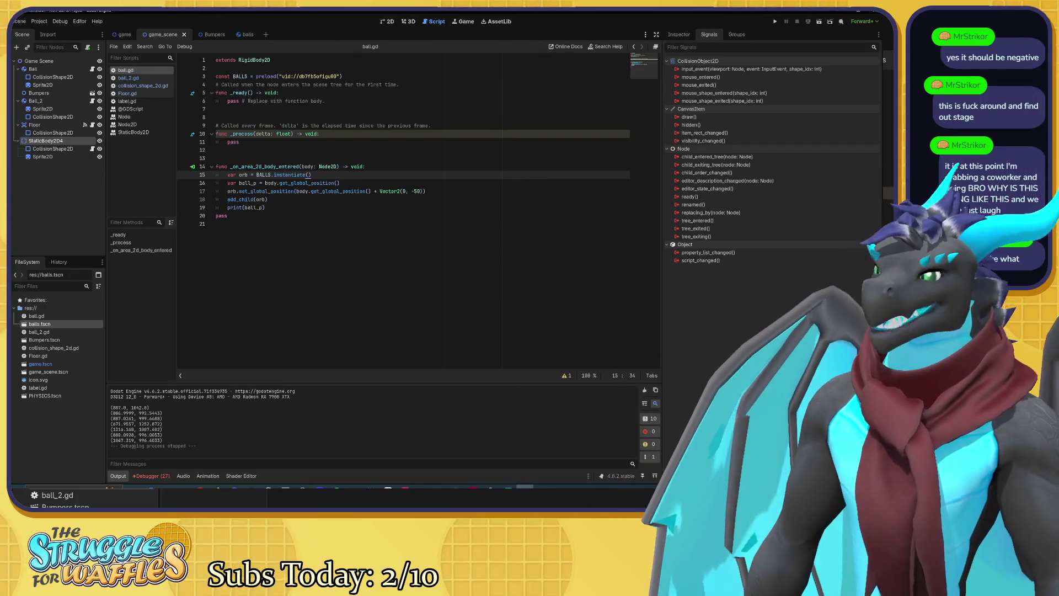
pyautogui.press('F5')
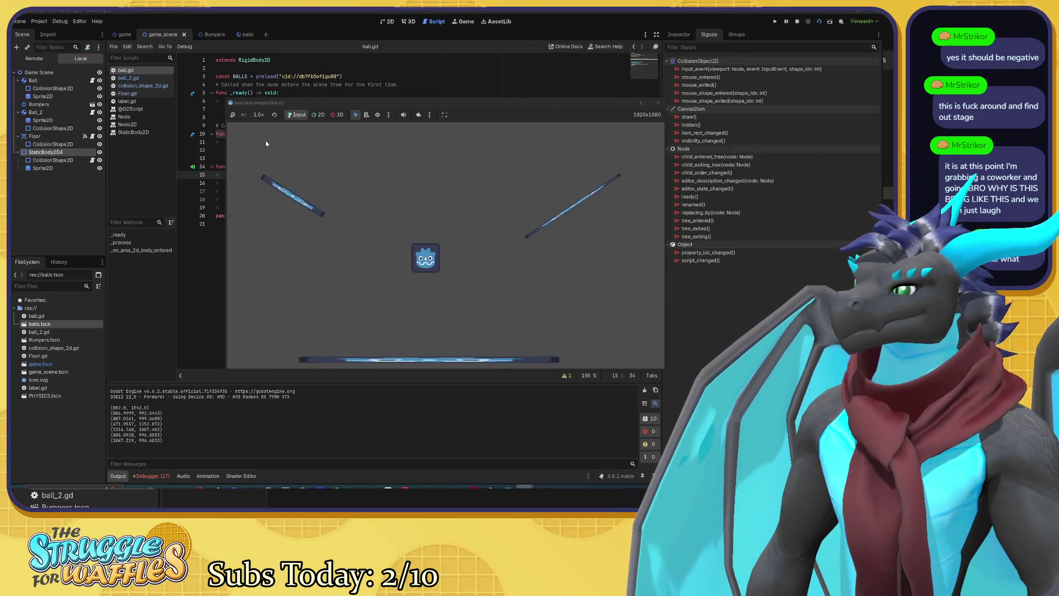
pyautogui.click(658, 102)
pyautogui.click(168, 474)
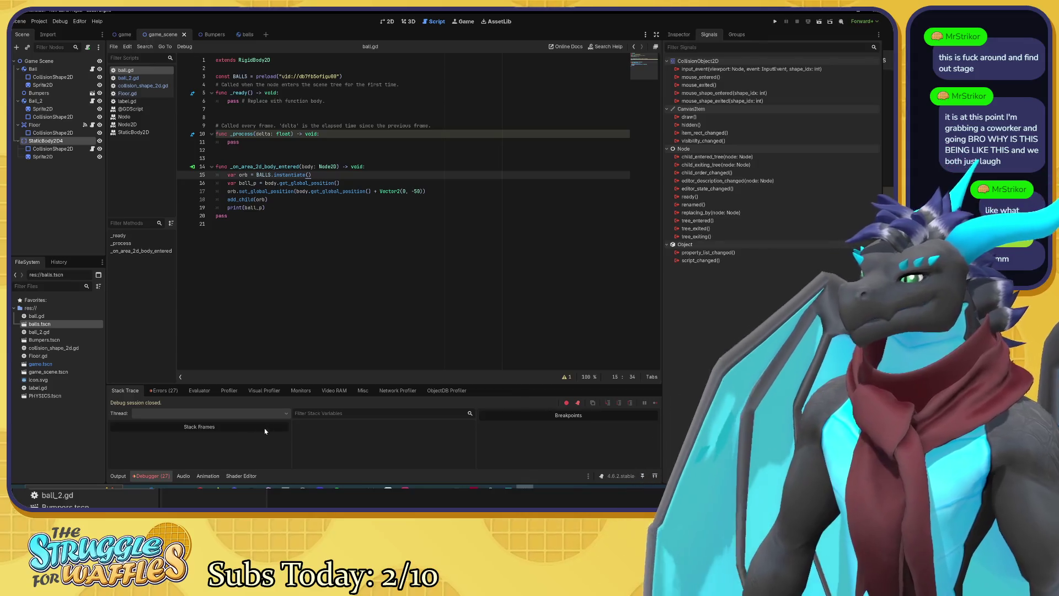
# Step: Scroll through the debugger's Errors list
pyautogui.click(165, 390)
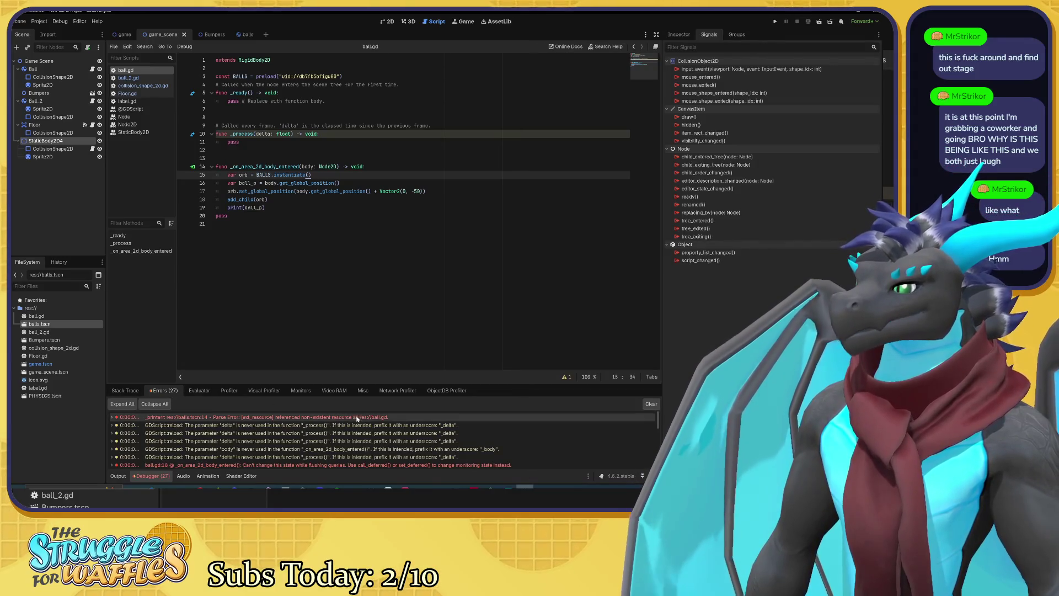
pyautogui.scroll(-2, 298, 452)
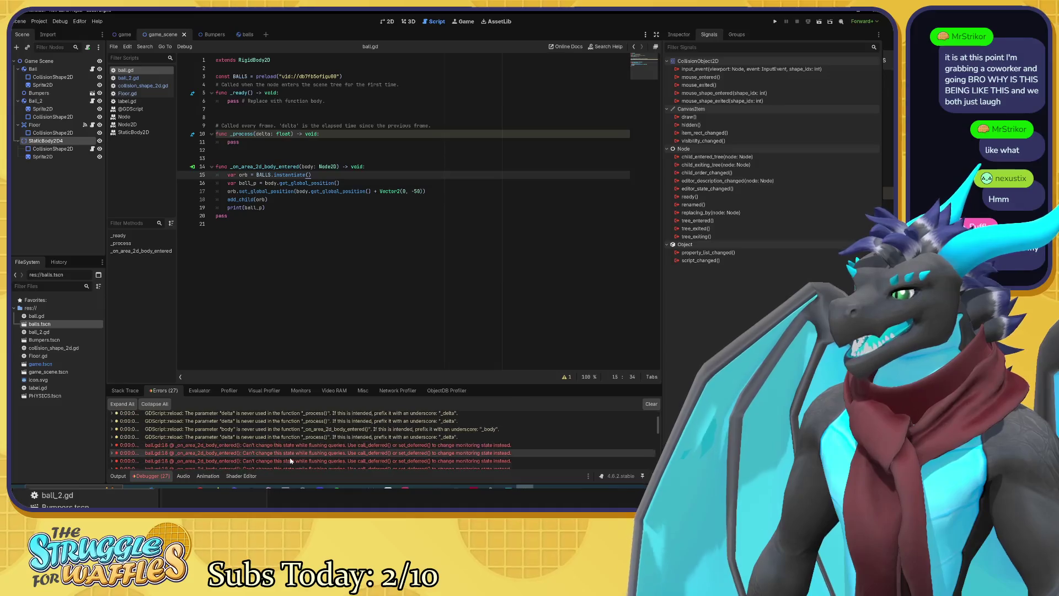
pyautogui.scroll(-3, 290, 461)
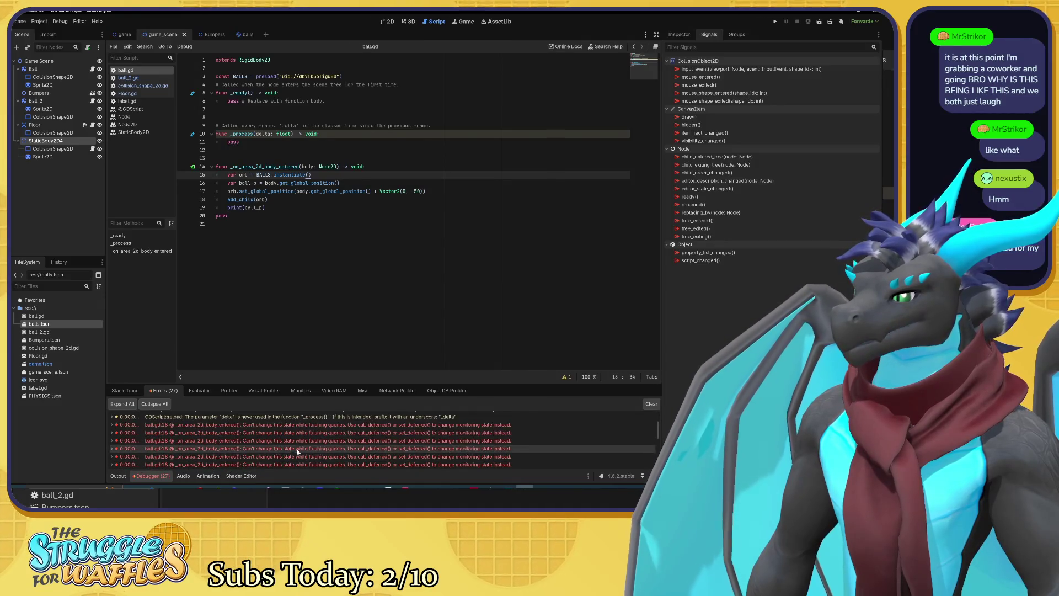
pyautogui.scroll(-1, 317, 446)
pyautogui.scroll(-1, 321, 444)
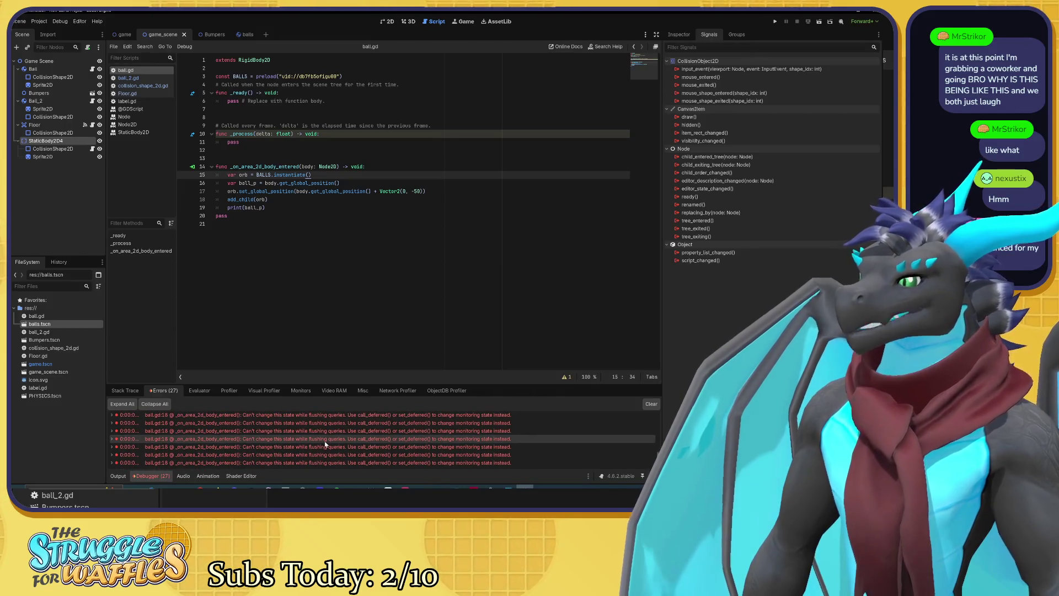
pyautogui.scroll(5, 325, 444)
pyautogui.scroll(1, 331, 444)
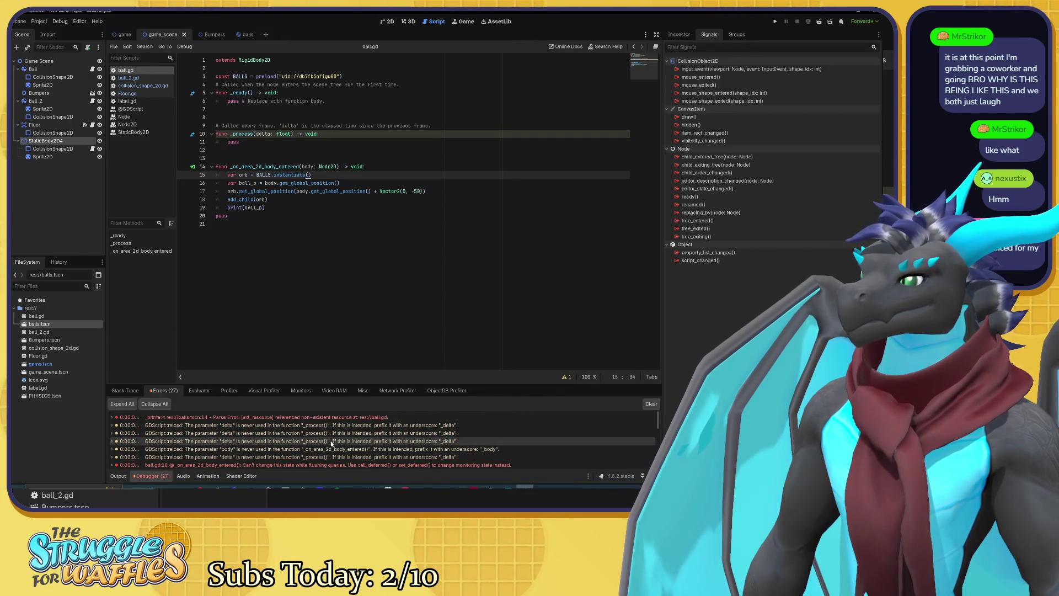
pyautogui.moveTo(331, 444)
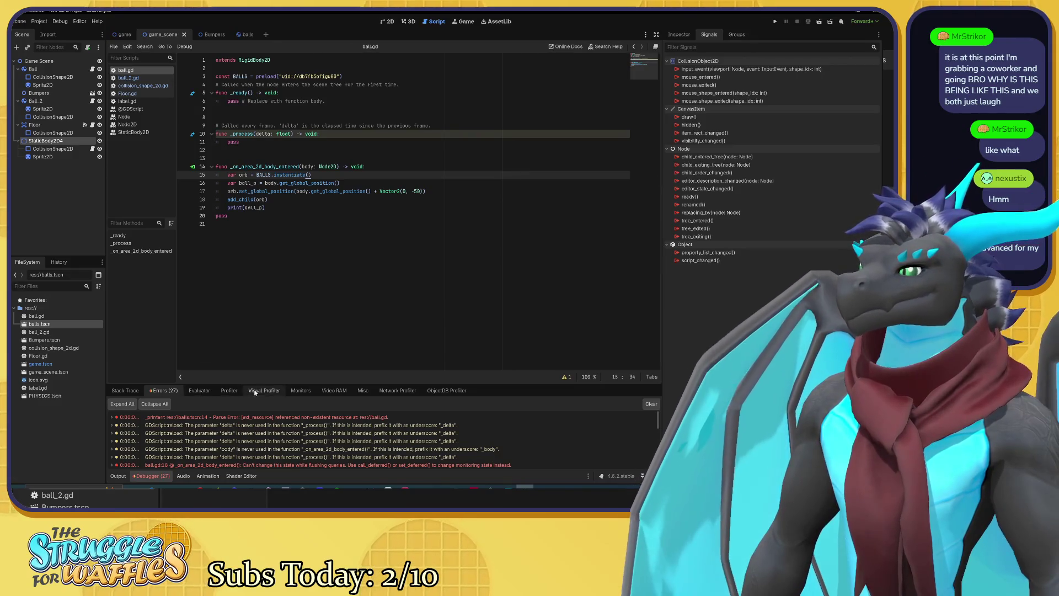
# Step: Browse the performance monitors in the Monitors tab
pyautogui.click(301, 390)
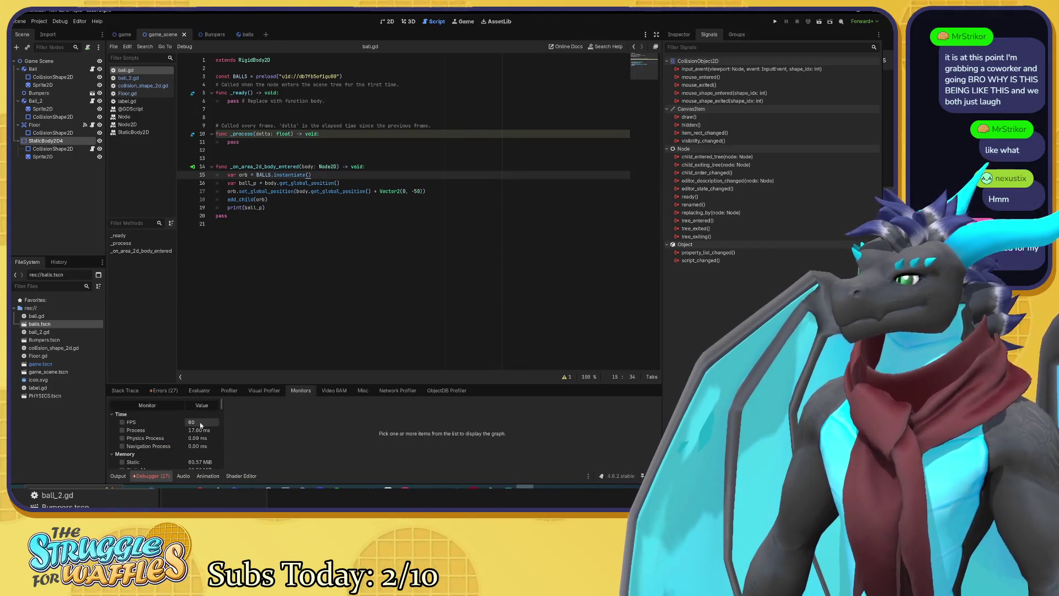
pyautogui.scroll(-5, 200, 425)
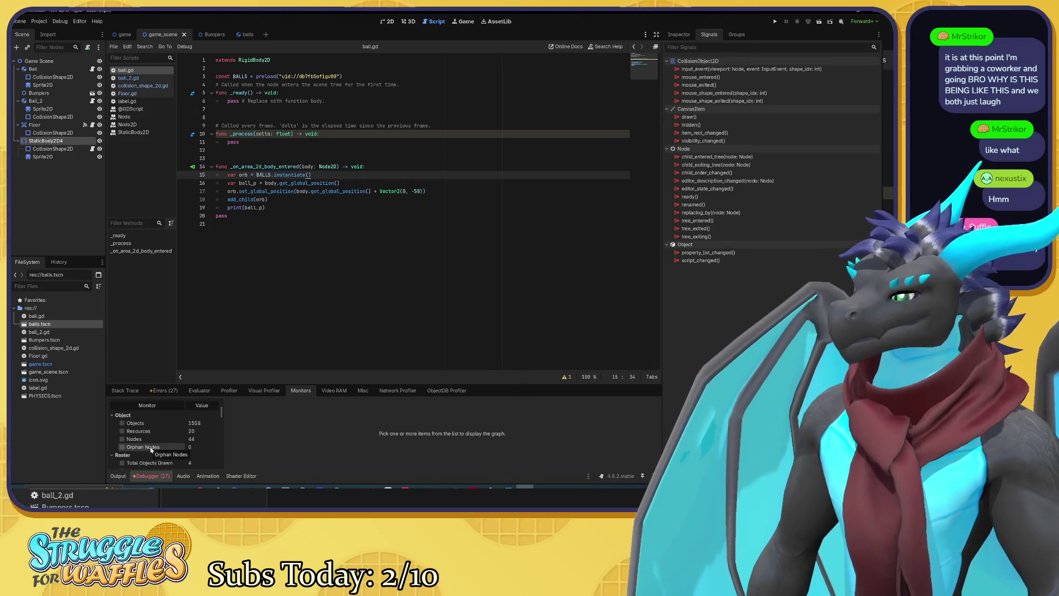
pyautogui.scroll(-2, 166, 436)
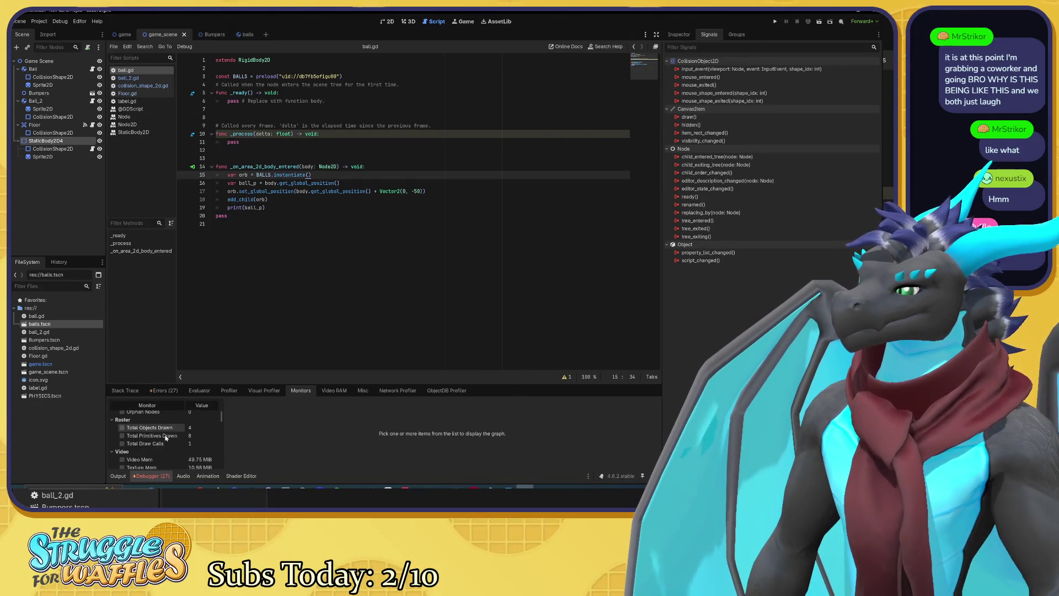
pyautogui.scroll(-3, 166, 436)
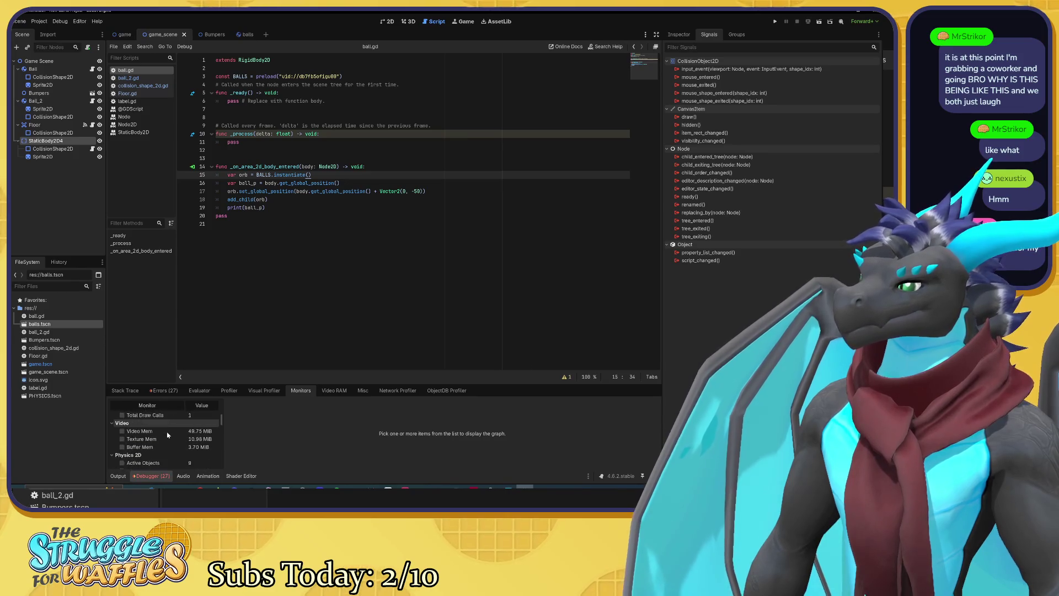
pyautogui.scroll(-2, 167, 435)
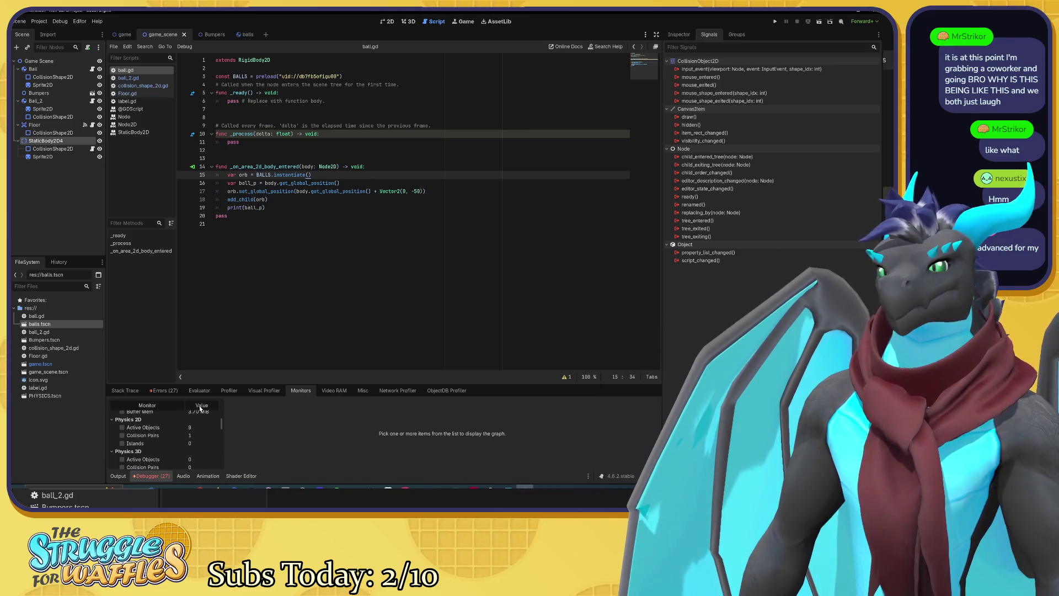
# Step: Return to the Stack Trace view and jump to the collision handler on line 14
pyautogui.click(147, 390)
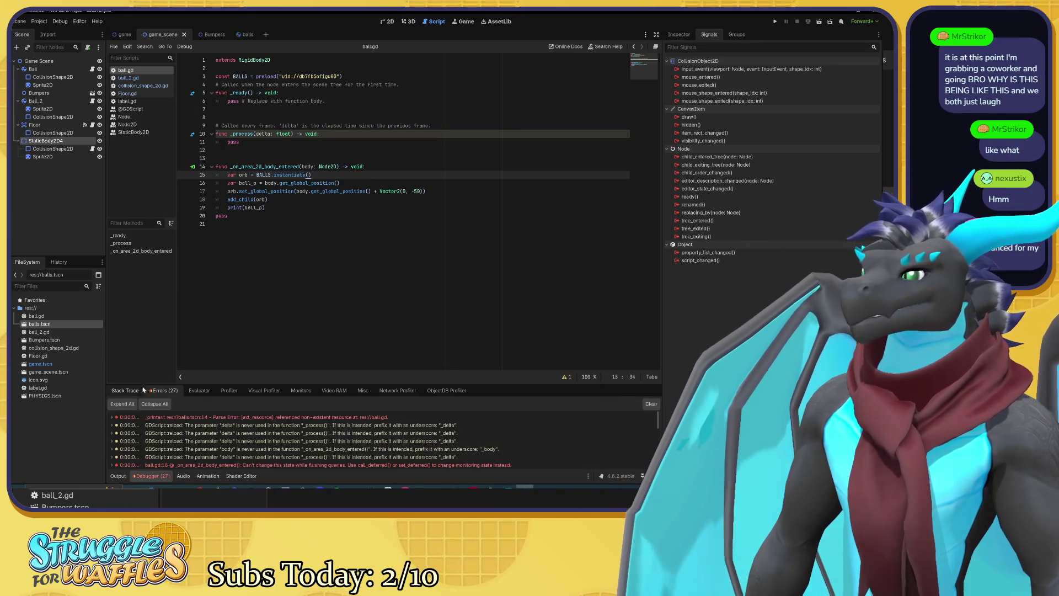
pyautogui.click(126, 390)
pyautogui.click(258, 166)
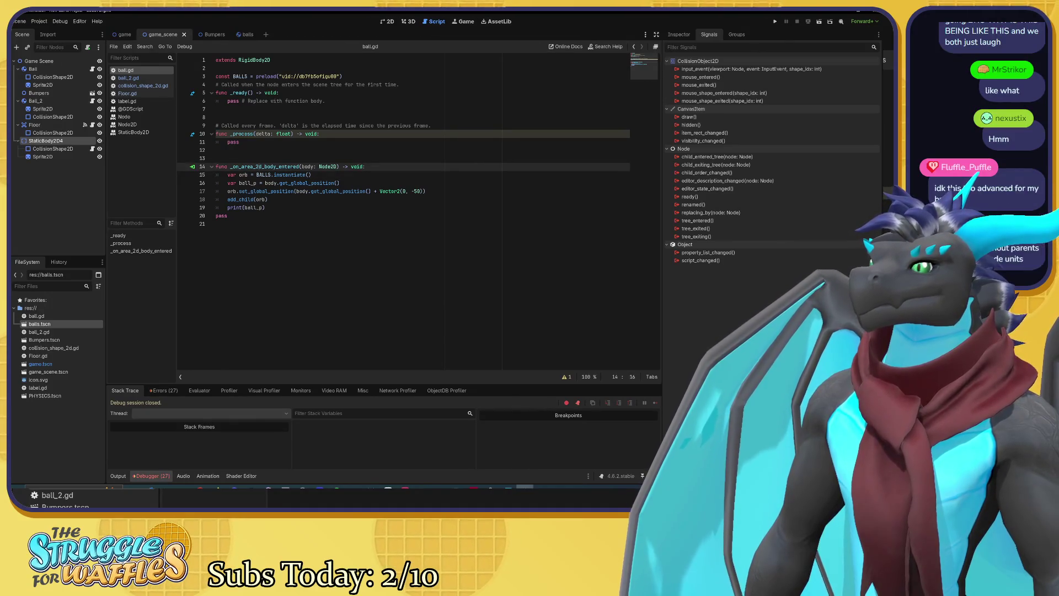
# Step: Open Floor.gd, check the Floor node's body_entered signal connections, and return to ball.gd
pyautogui.click(133, 94)
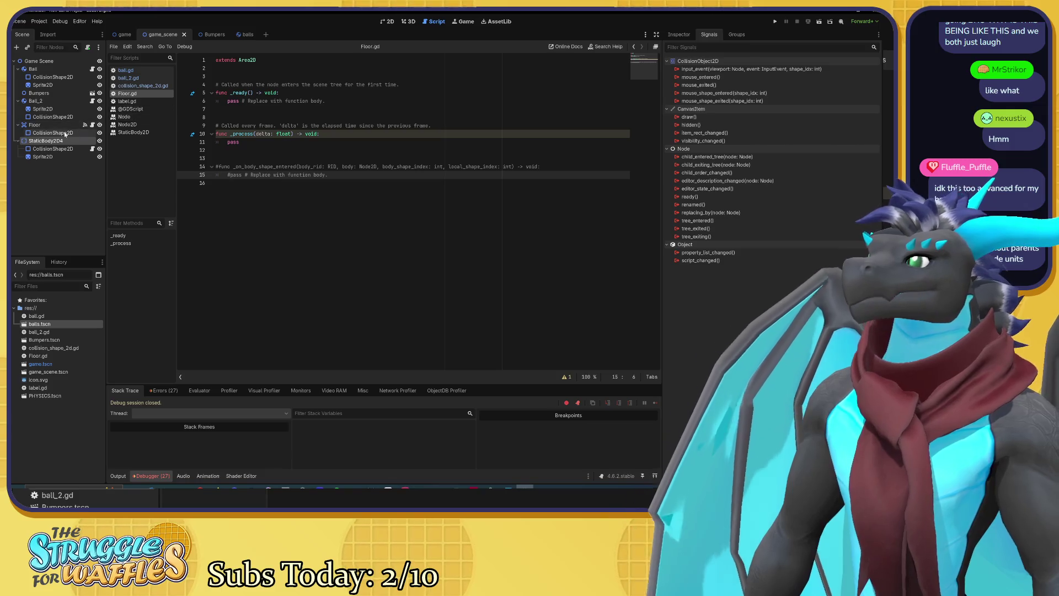
pyautogui.click(34, 124)
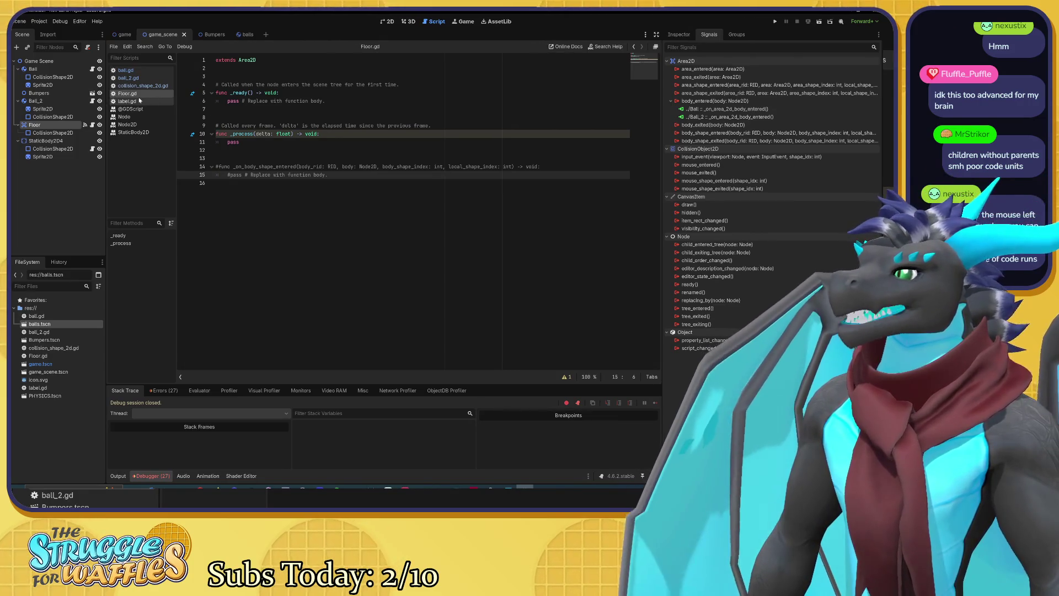
pyautogui.click(125, 70)
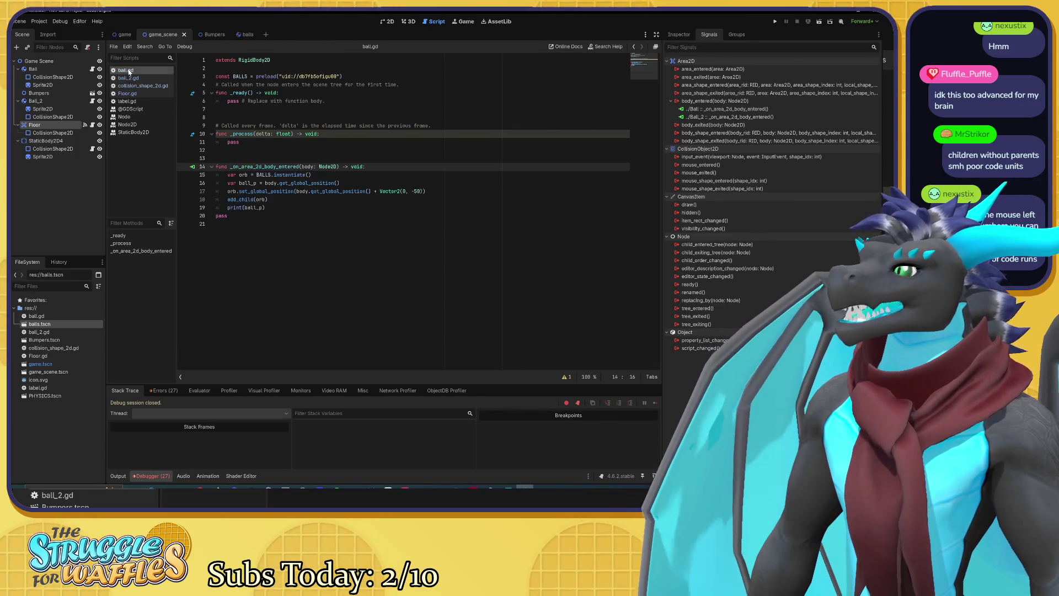
# Step: Set a breakpoint on line 14, run a debug test, and stop it
pyautogui.click(185, 167)
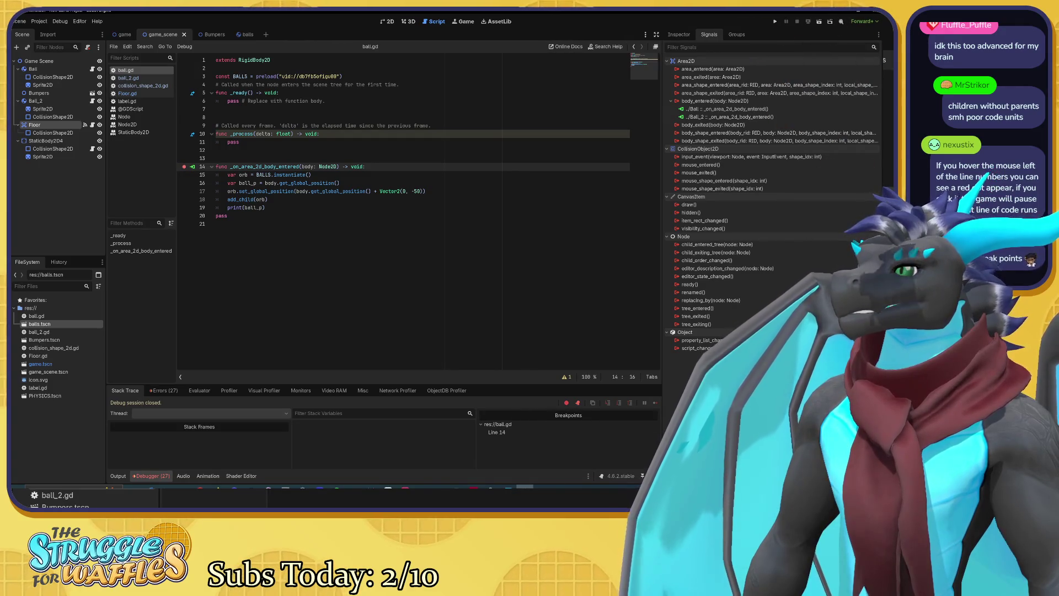
pyautogui.click(218, 223)
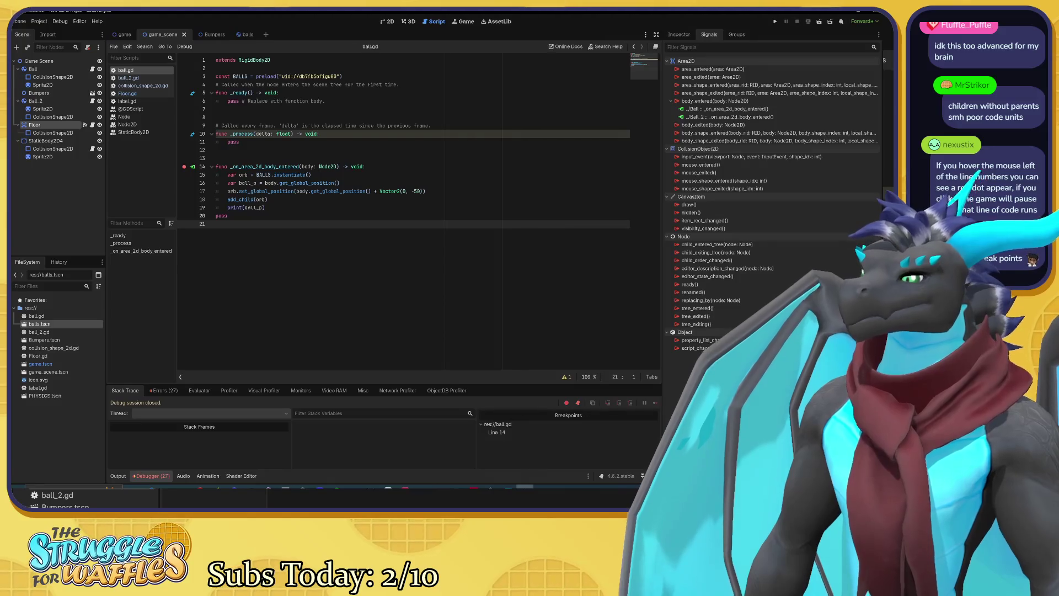
pyautogui.press('F5')
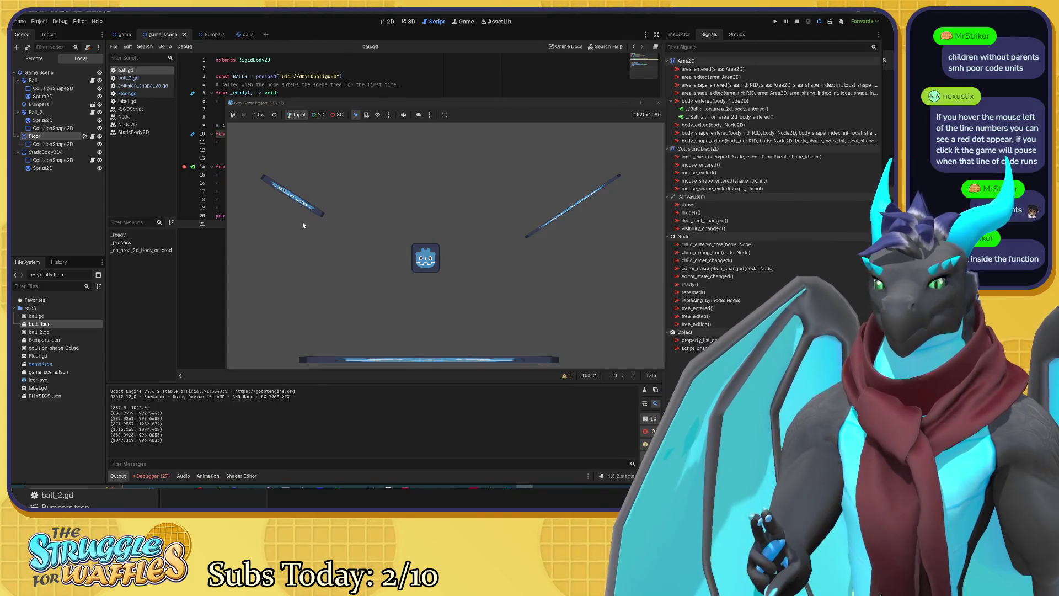
pyautogui.click(658, 102)
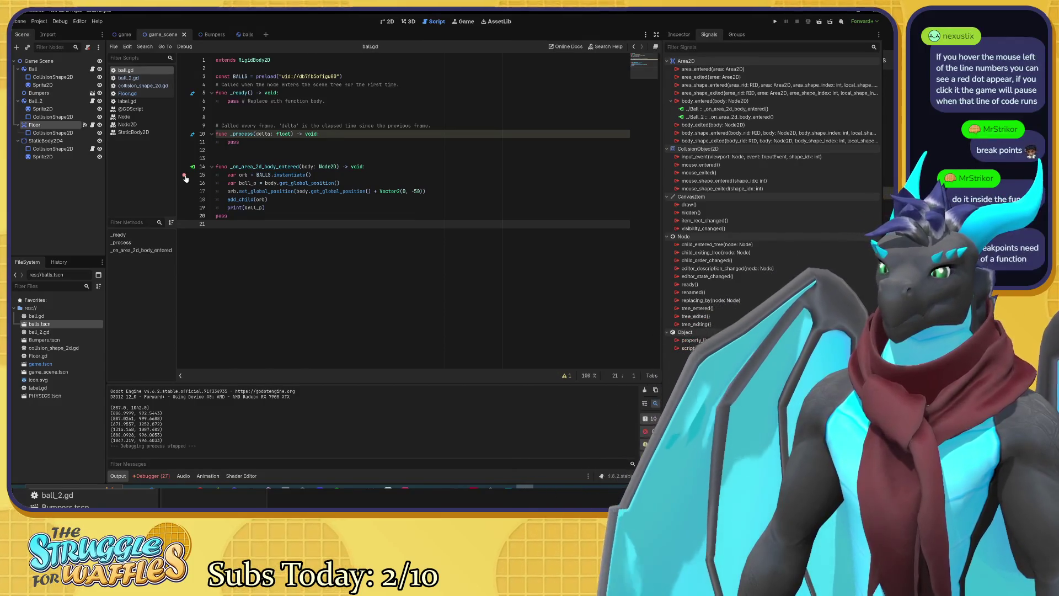
# Step: Move the breakpoint to line 18's add_child(orb) and run the game until it pauses there
pyautogui.click(185, 175)
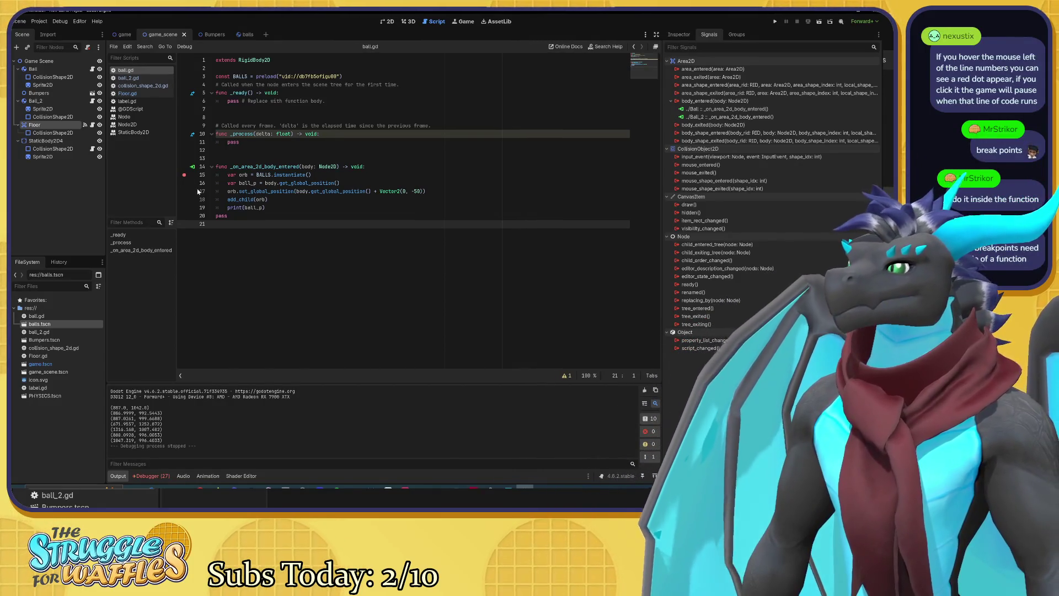
pyautogui.click(184, 175)
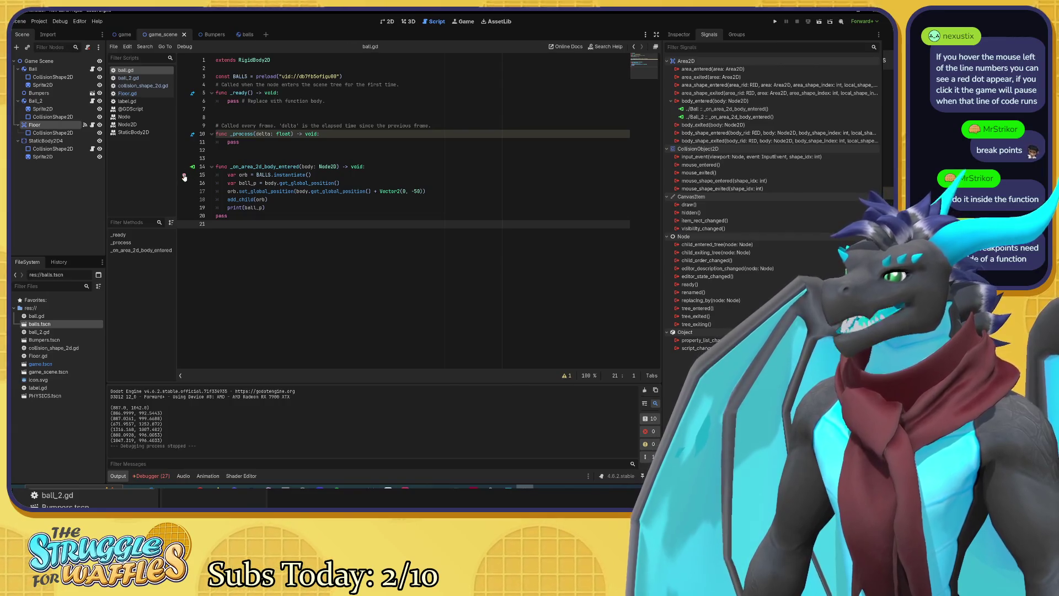
pyautogui.click(185, 199)
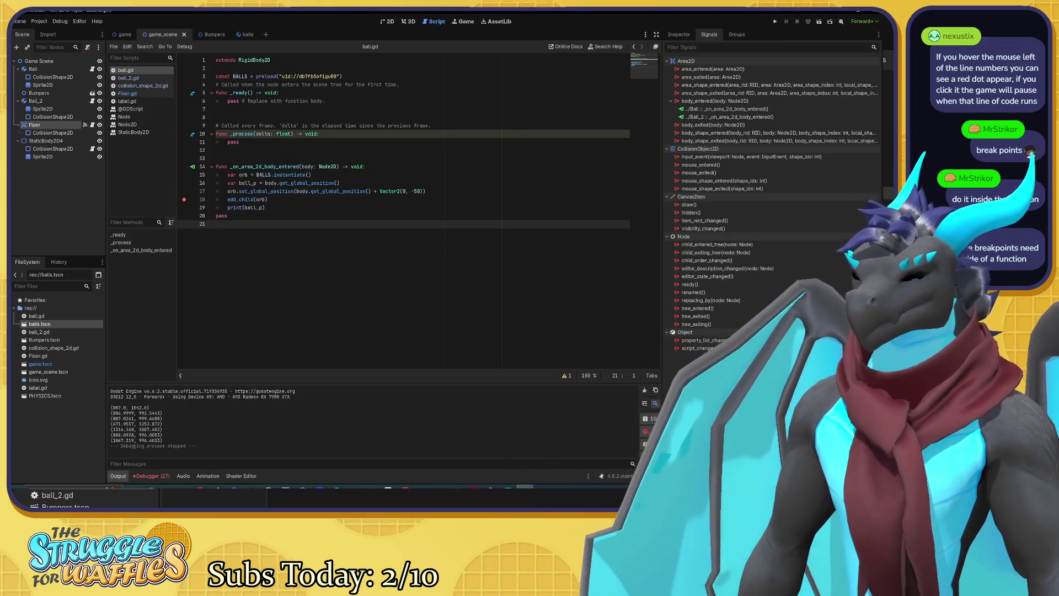
pyautogui.press('F5')
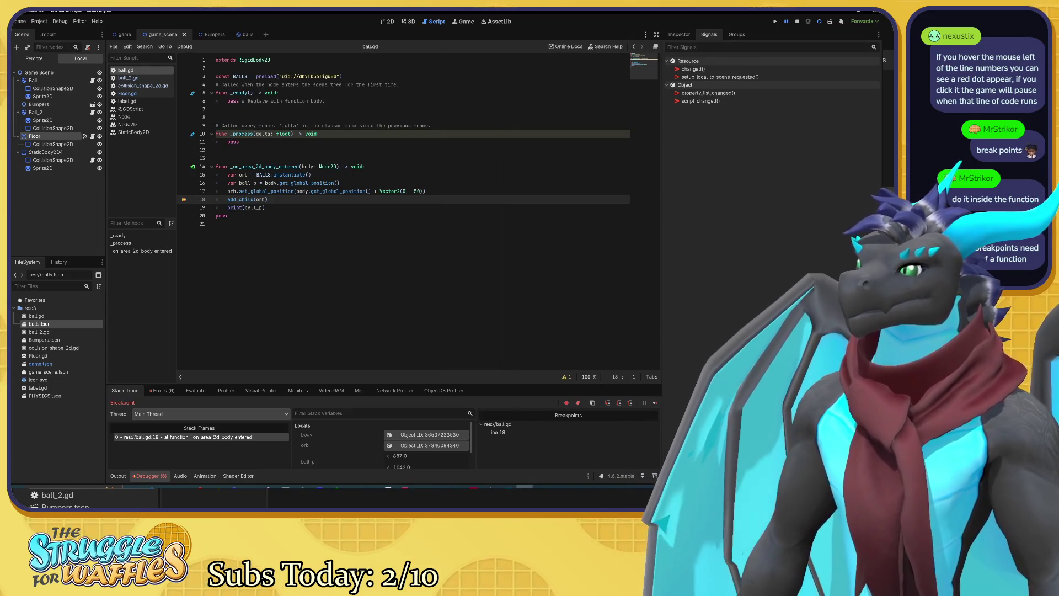
pyautogui.click(524, 487)
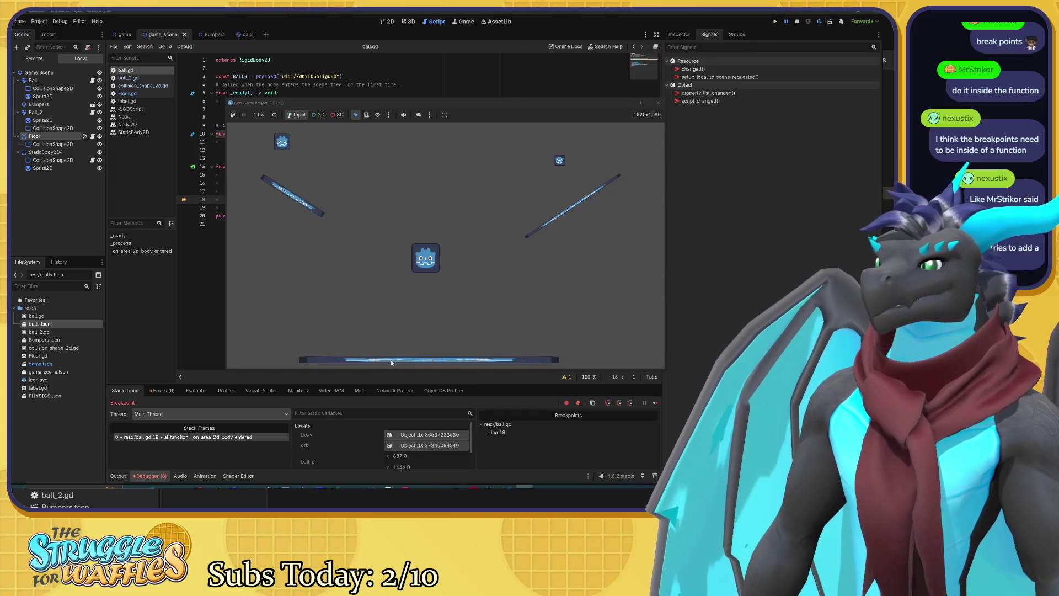
pyautogui.click(657, 103)
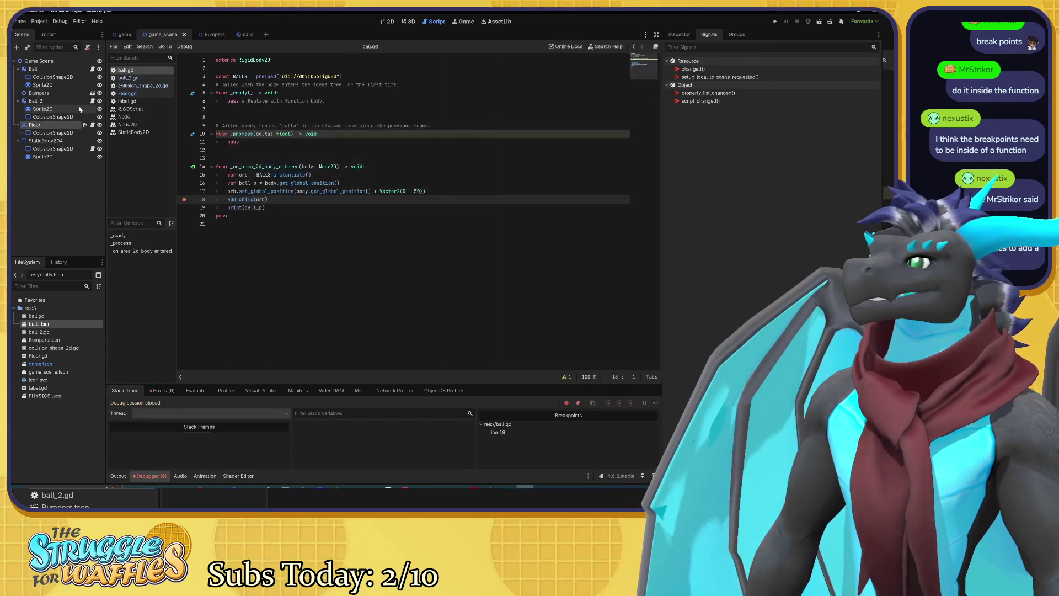
pyautogui.click(44, 148)
pyautogui.click(45, 141)
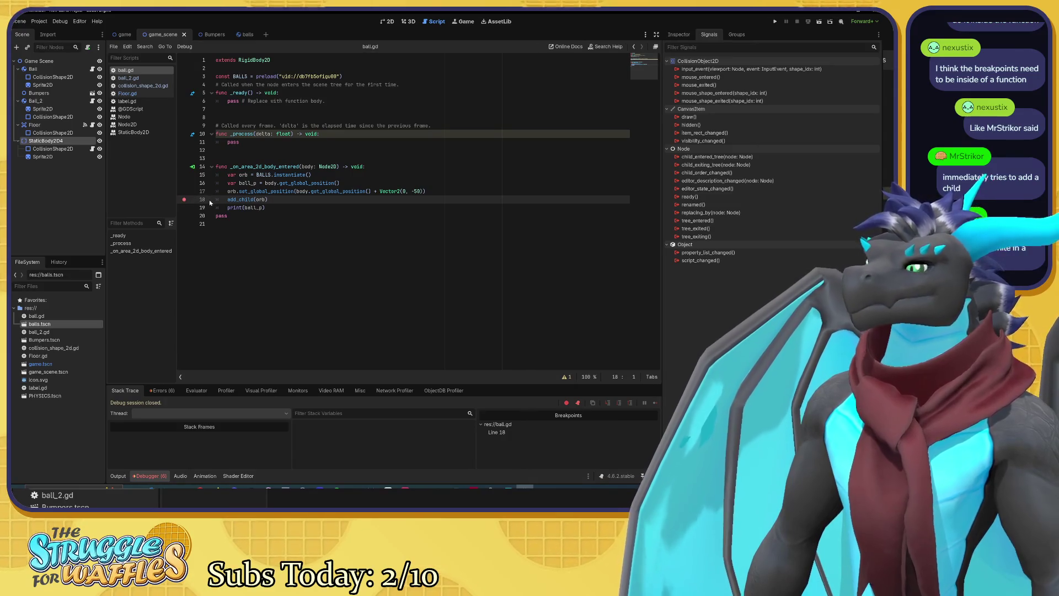
pyautogui.press('F5')
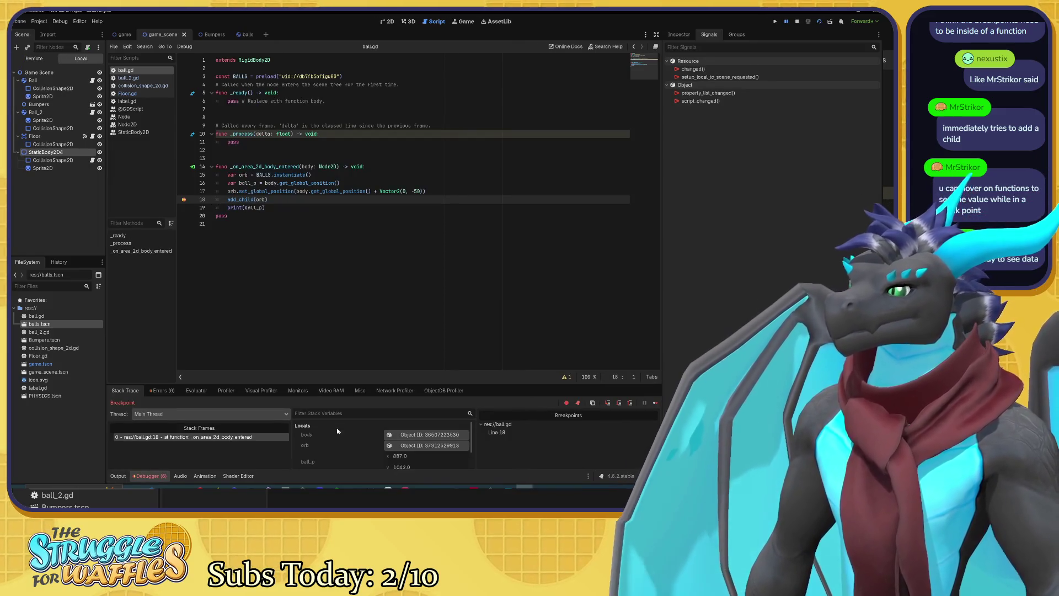
pyautogui.scroll(-1, 369, 456)
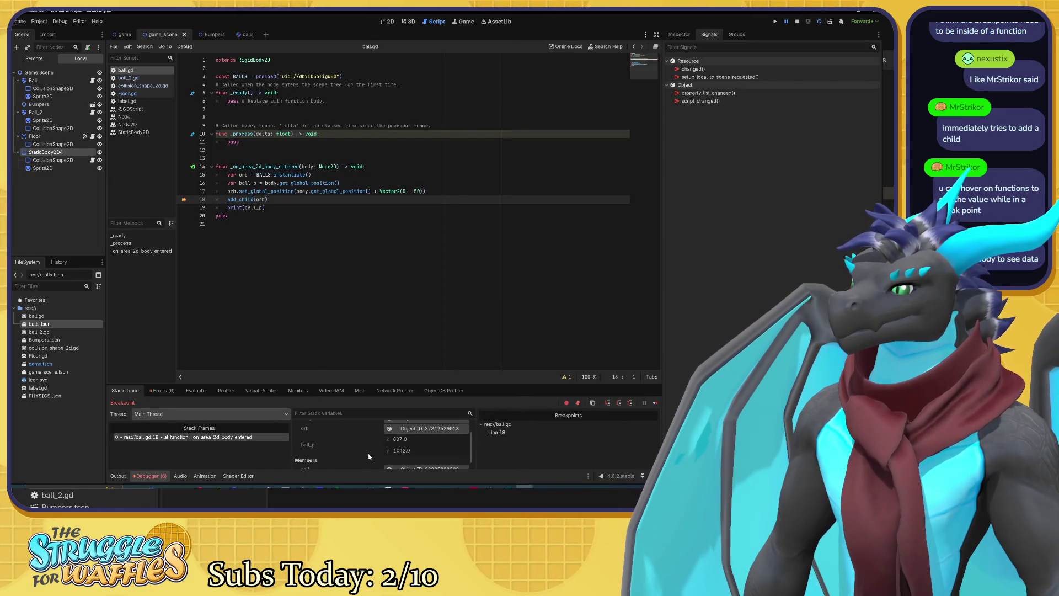
pyautogui.scroll(-1, 399, 443)
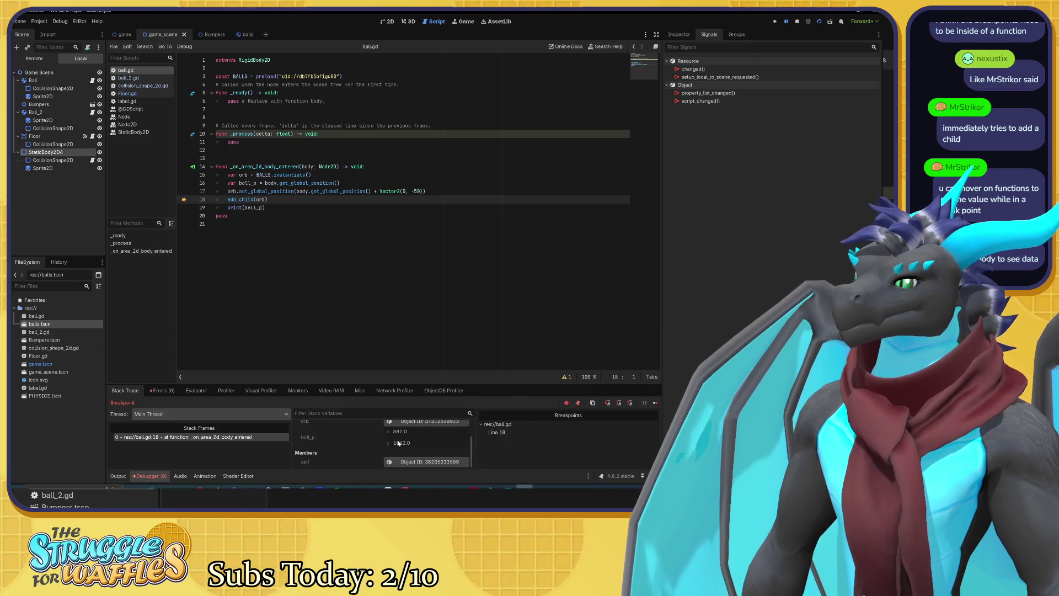
pyautogui.scroll(3, 399, 447)
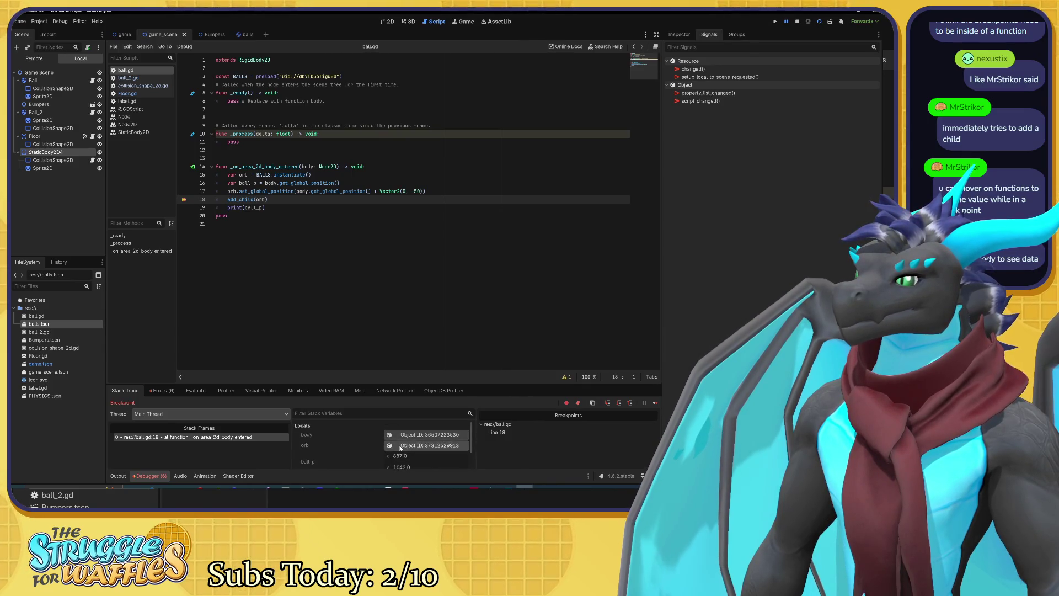
pyautogui.moveTo(246, 199)
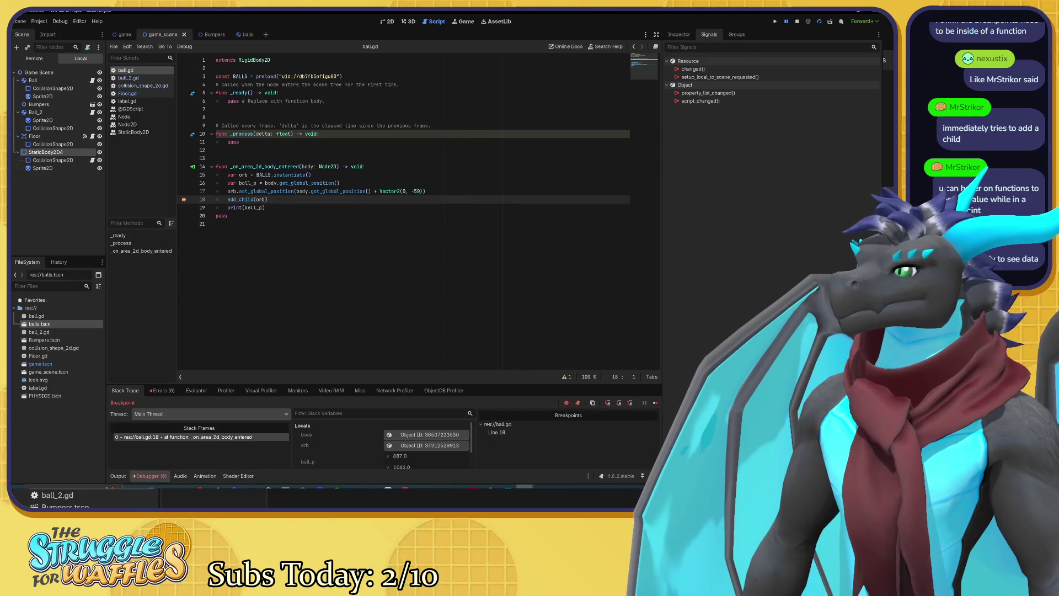
pyautogui.moveTo(269, 182)
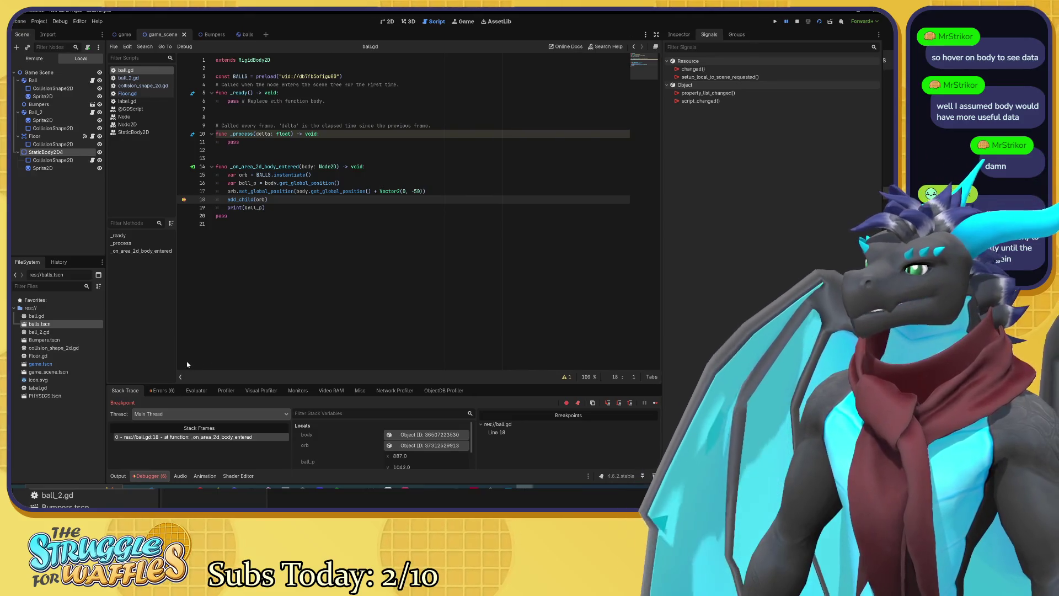
pyautogui.click(161, 391)
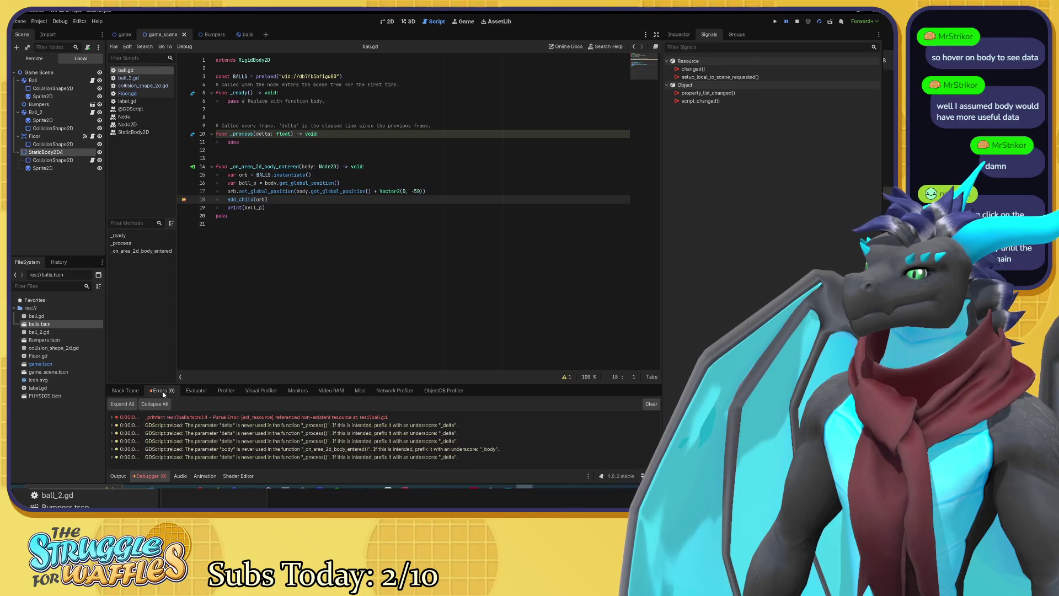
pyautogui.click(125, 390)
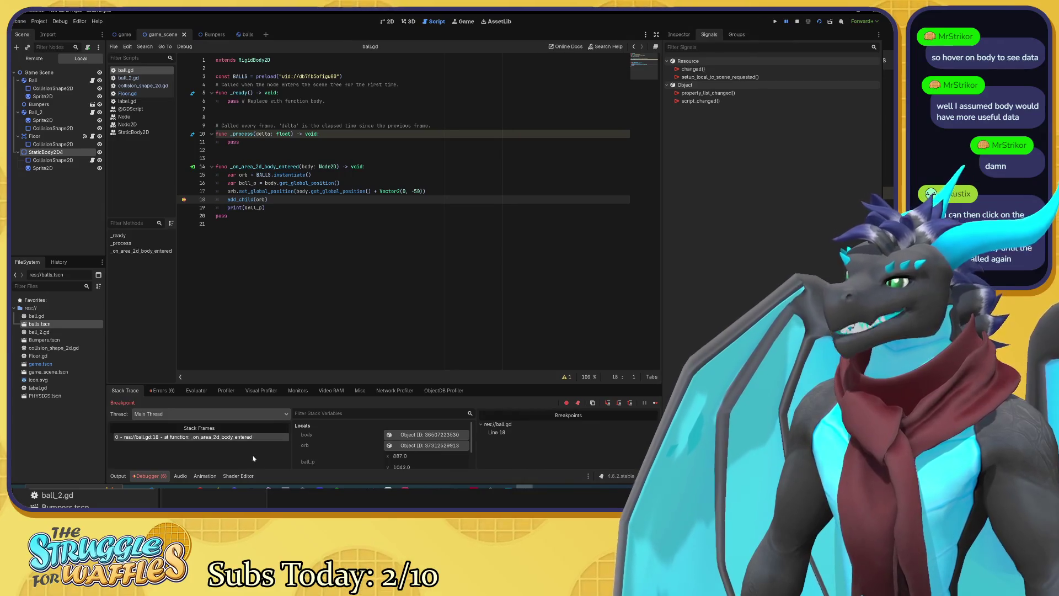
pyautogui.click(159, 481)
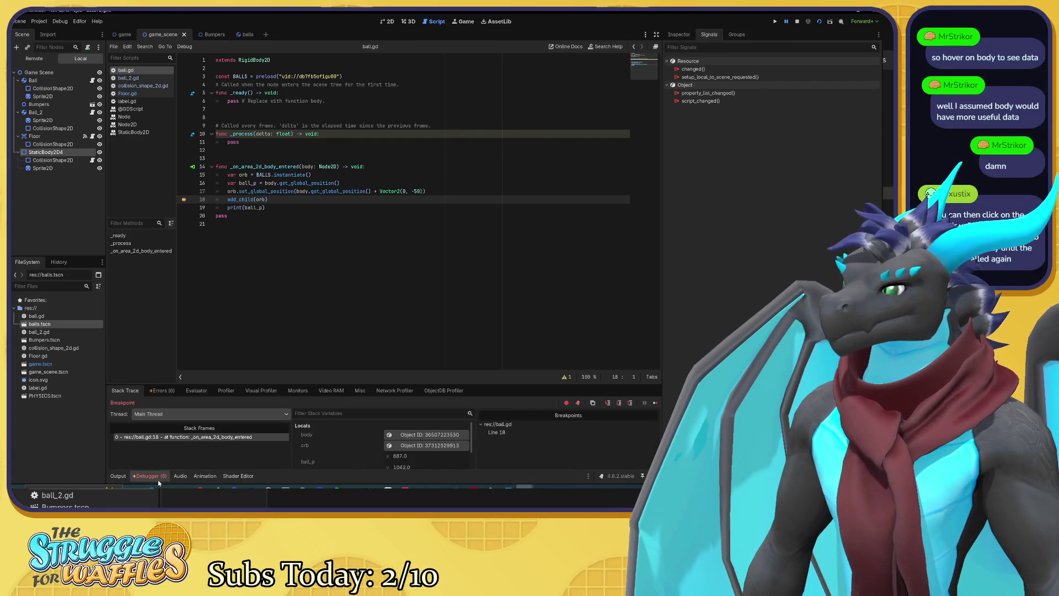
pyautogui.click(158, 481)
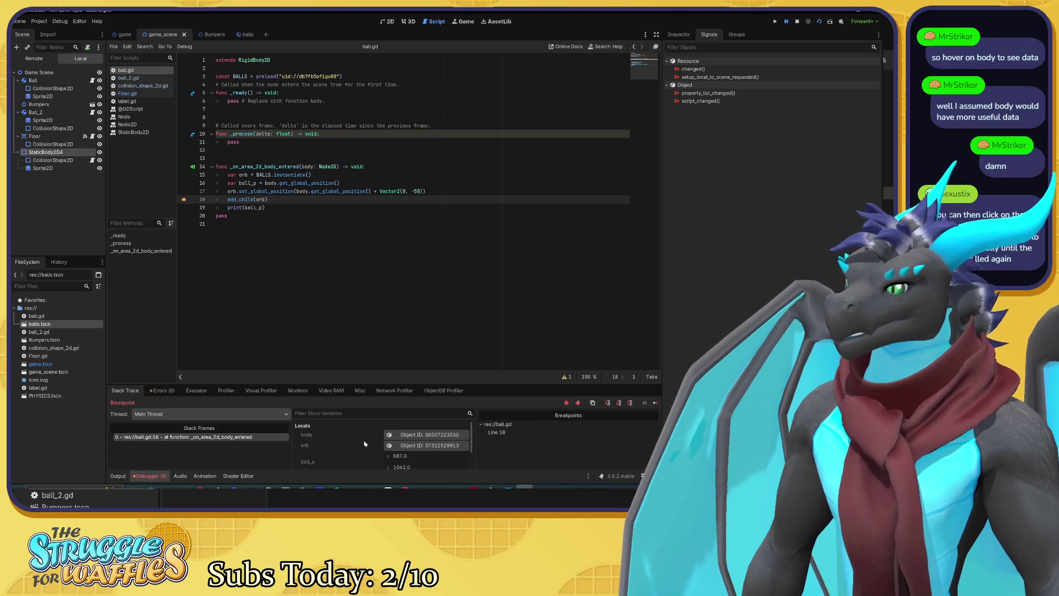
pyautogui.scroll(-2, 367, 442)
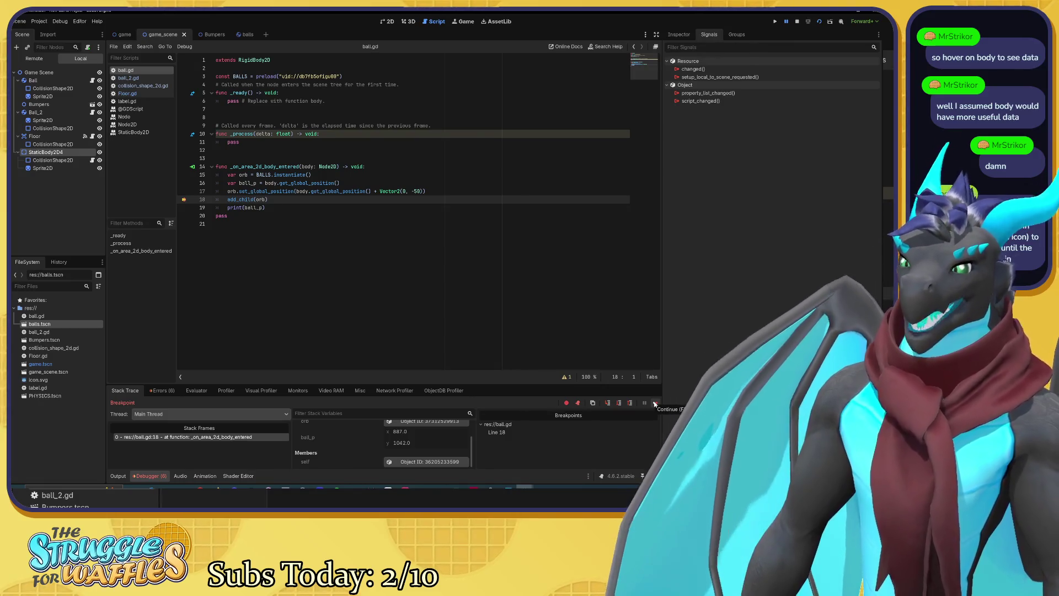
pyautogui.click(655, 404)
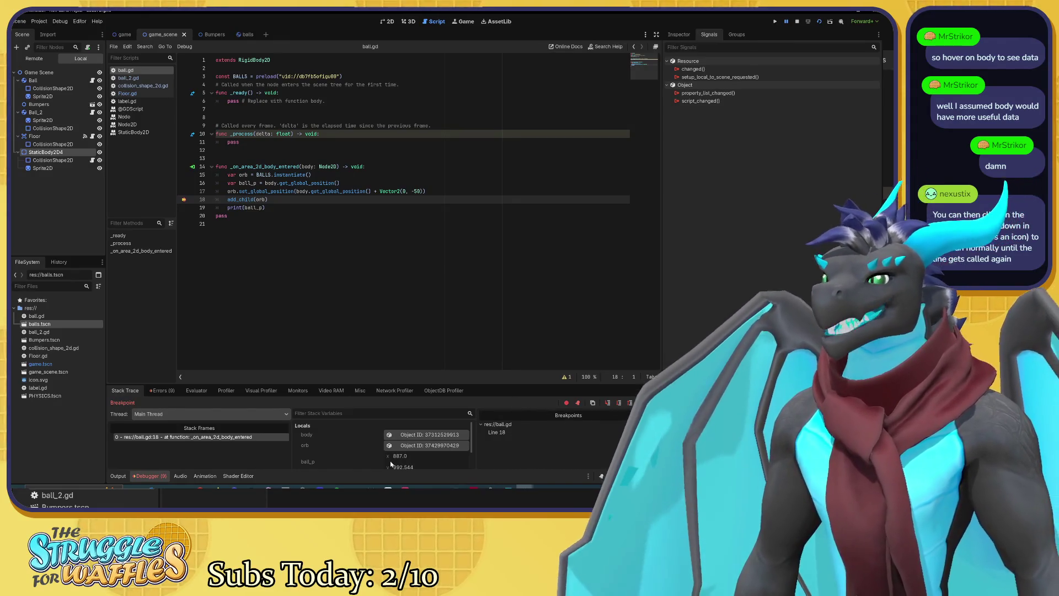
# Step: Continue past the ball.gd breakpoint with F12 so the game shows the spawned balls
pyautogui.scroll(-2, 373, 449)
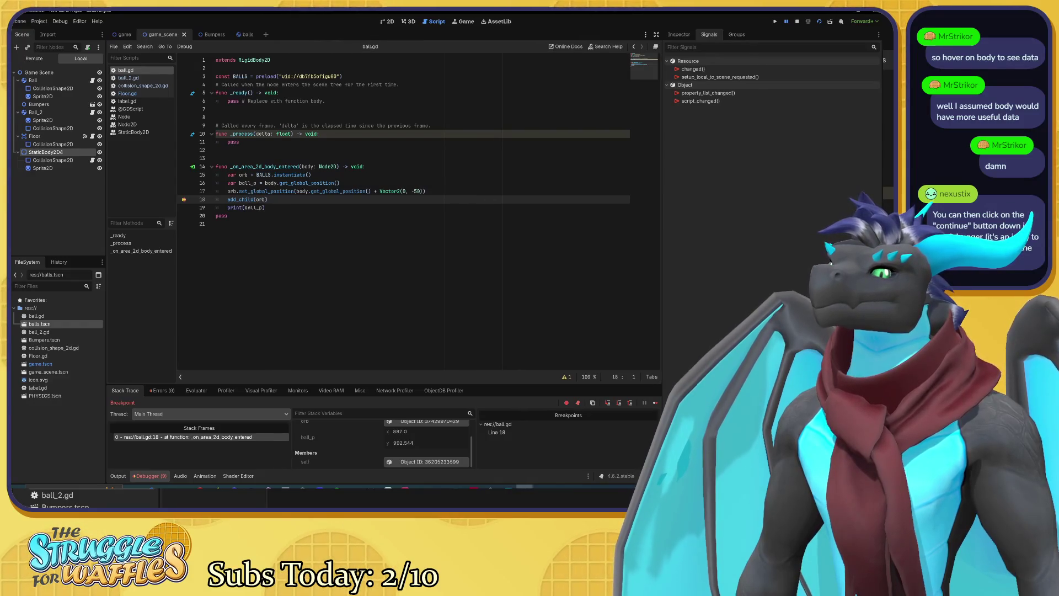
pyautogui.press('F12')
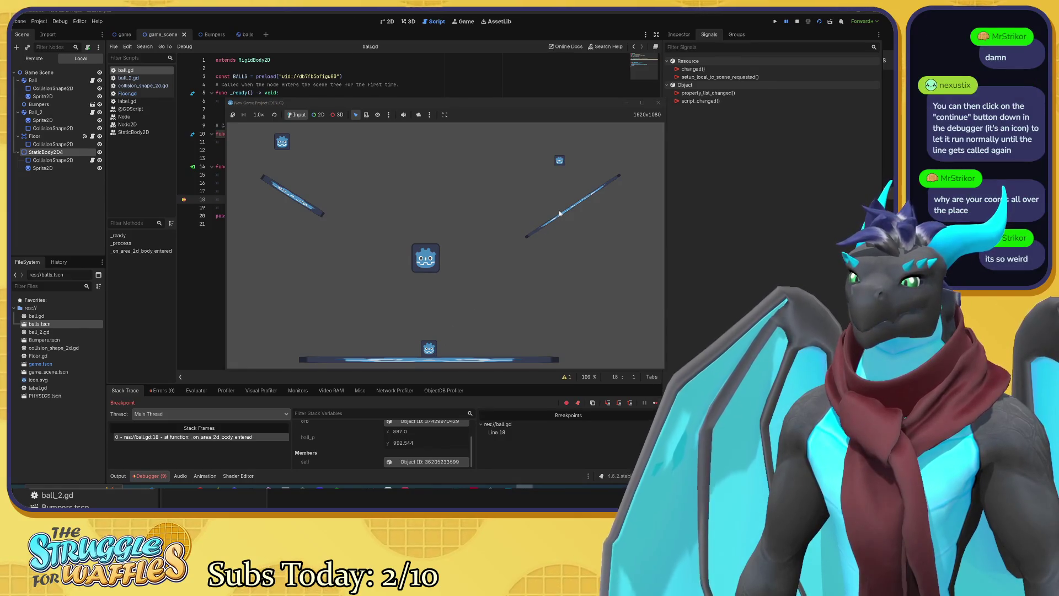
# Step: Close the game window and rerun the project until it stops at ball.gd line 18
pyautogui.click(657, 104)
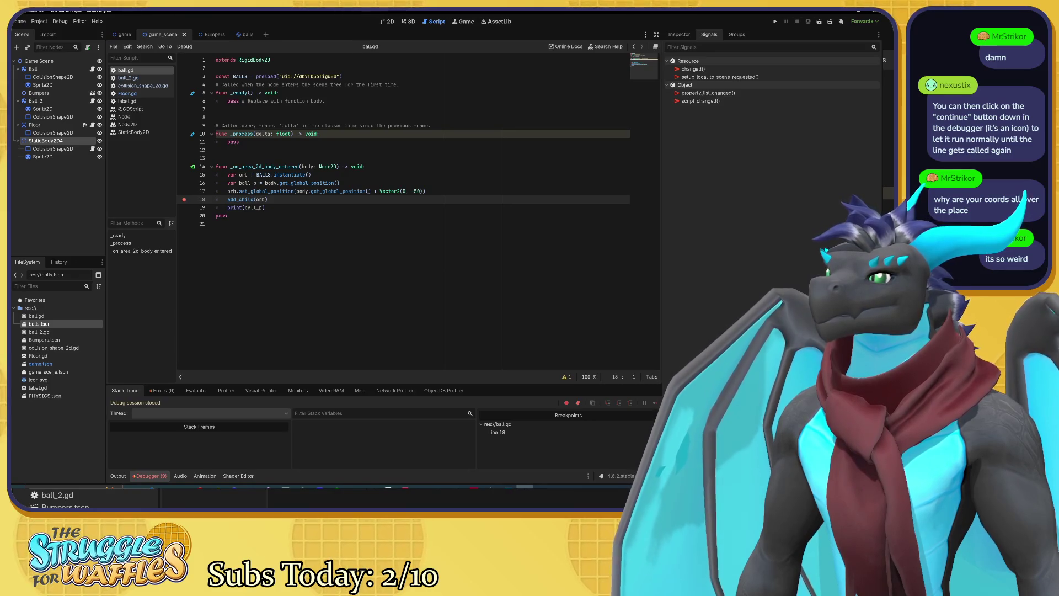
pyautogui.press('F5')
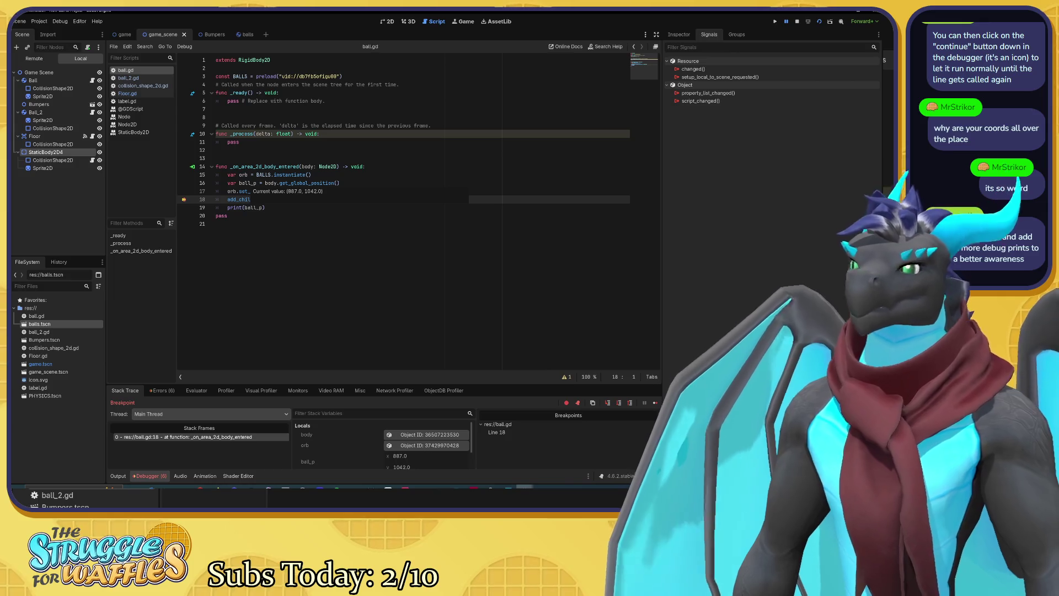
# Step: View ball_2.gd, return to ball.gd, then bring the running game window to the front
pyautogui.click(130, 80)
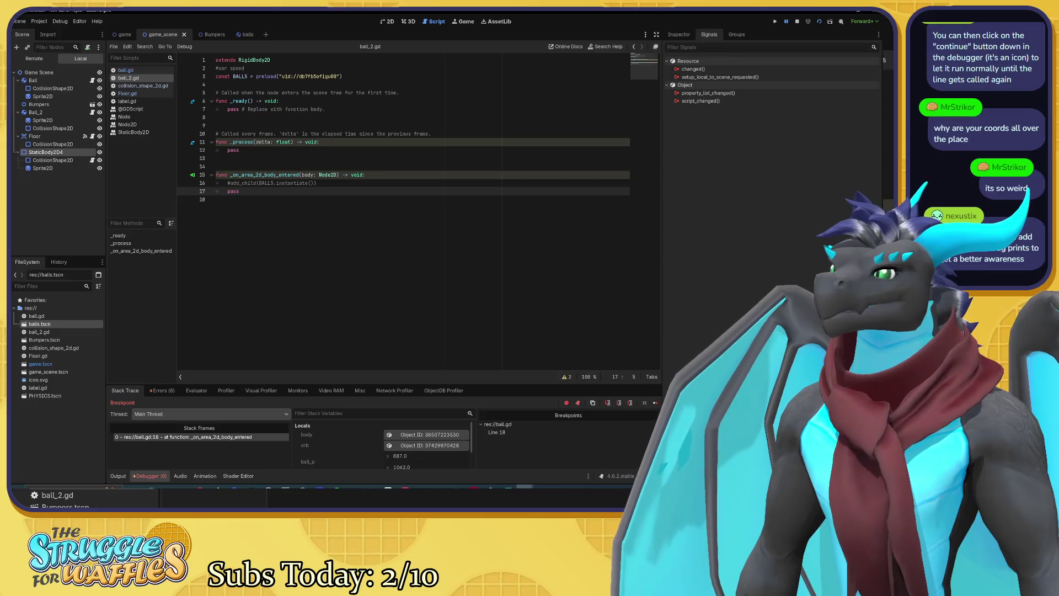
pyautogui.click(135, 70)
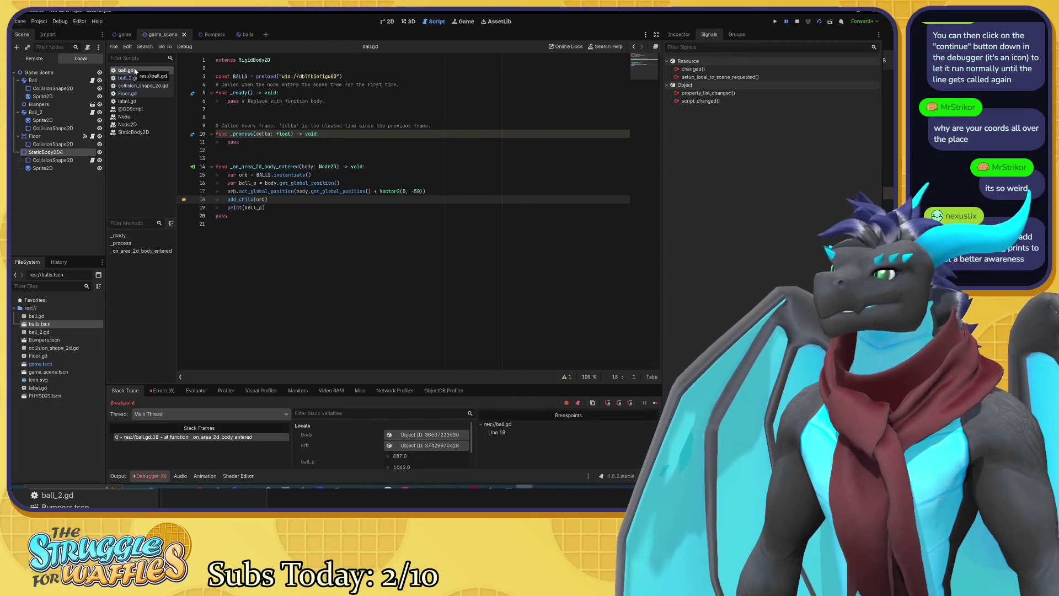
pyautogui.click(525, 487)
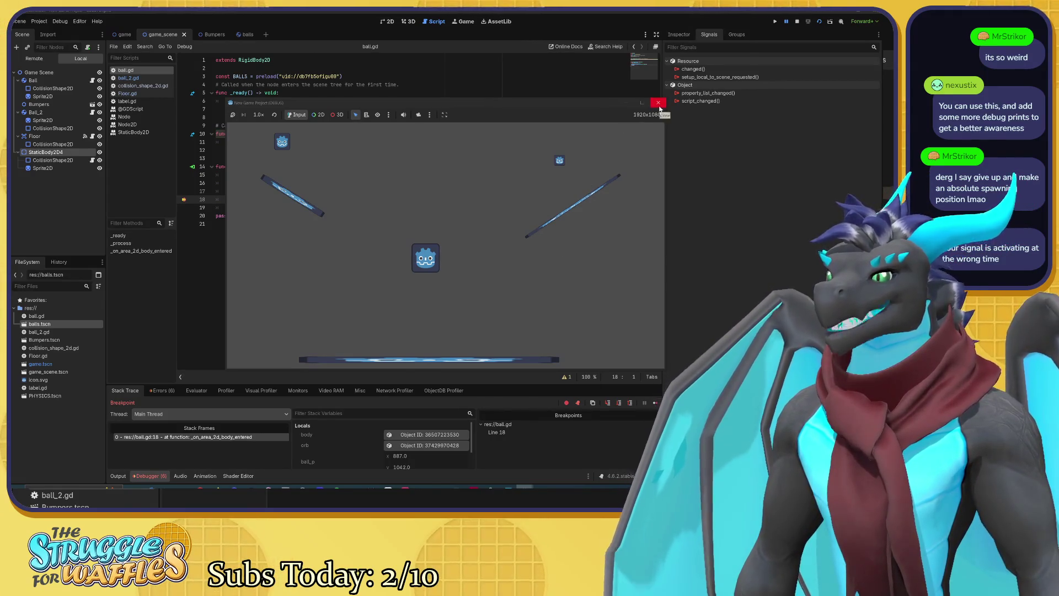
# Step: Stop the game and inspect Floor, StaticBody2D4 and their CollisionShape2D nodes' signals
pyautogui.click(658, 103)
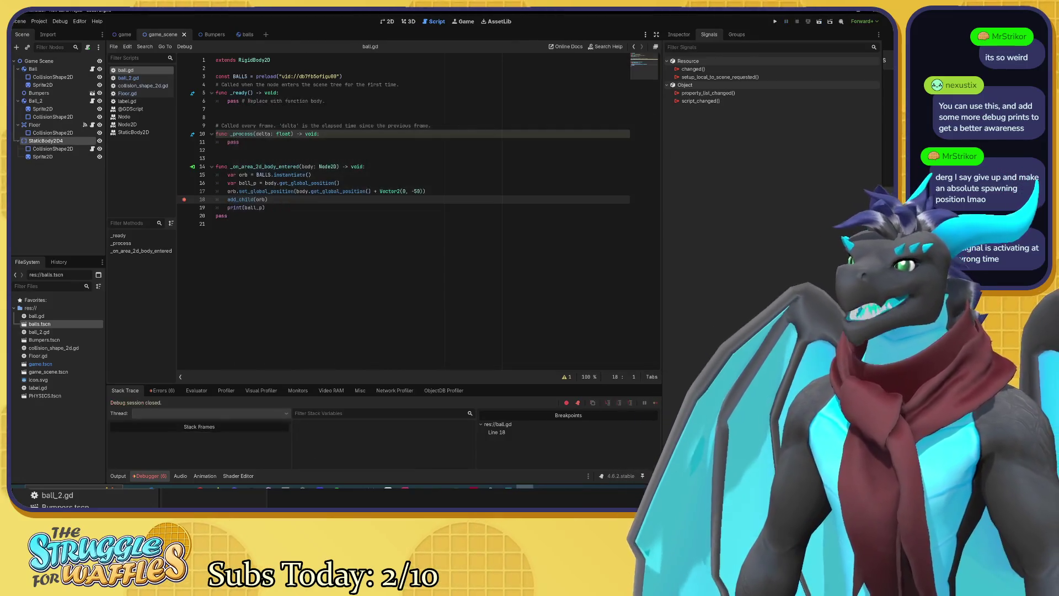
pyautogui.click(248, 182)
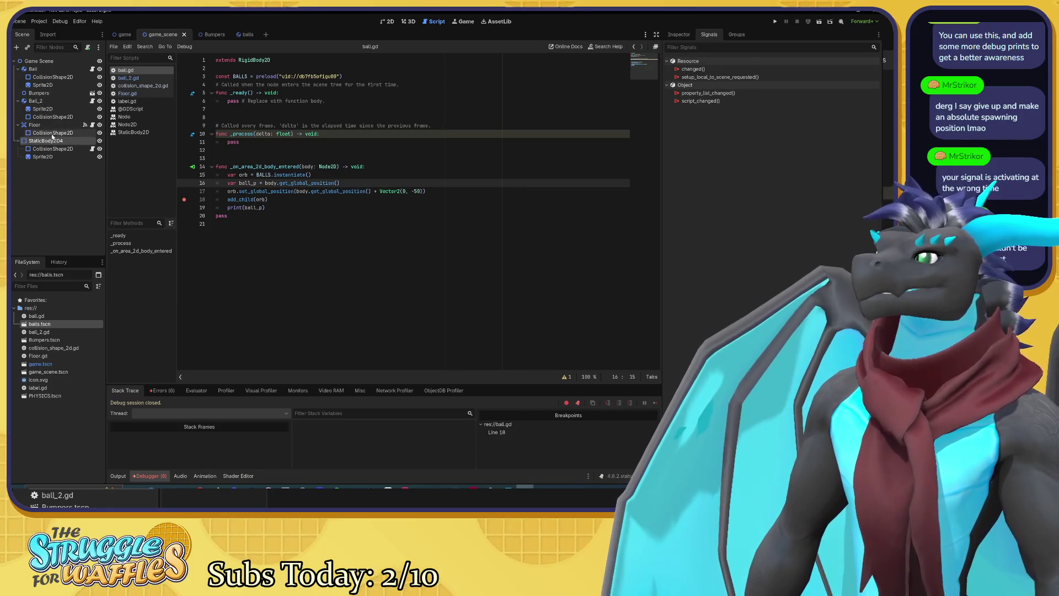
pyautogui.click(36, 125)
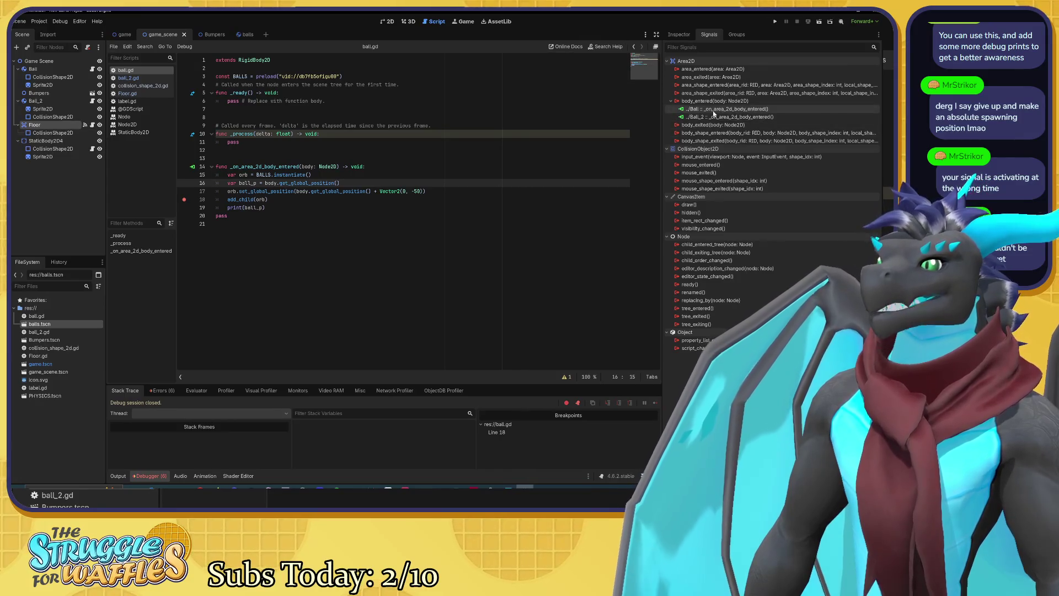
pyautogui.click(44, 141)
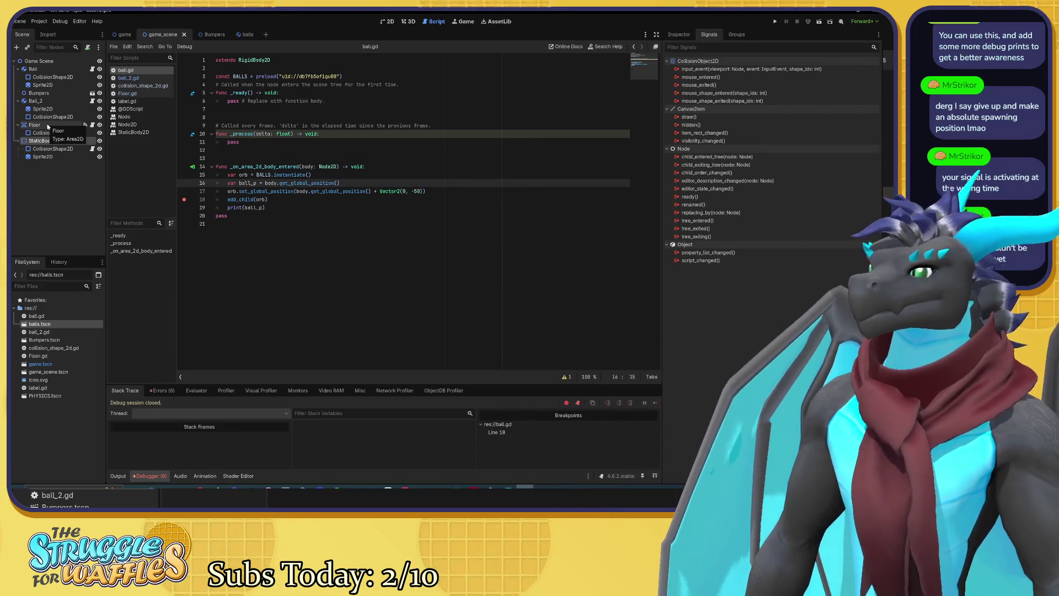
pyautogui.click(45, 132)
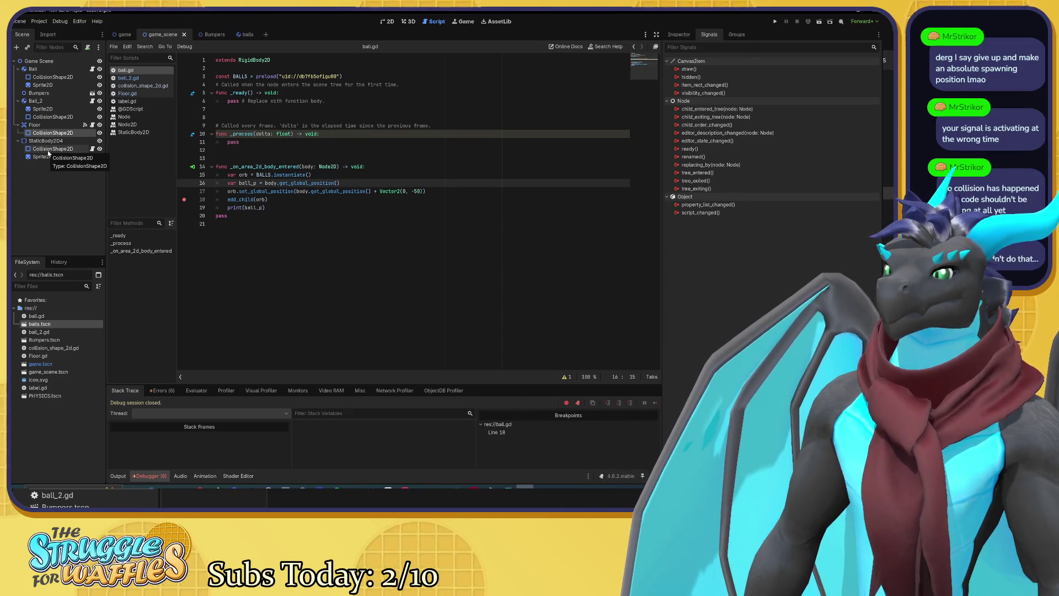
pyautogui.click(48, 149)
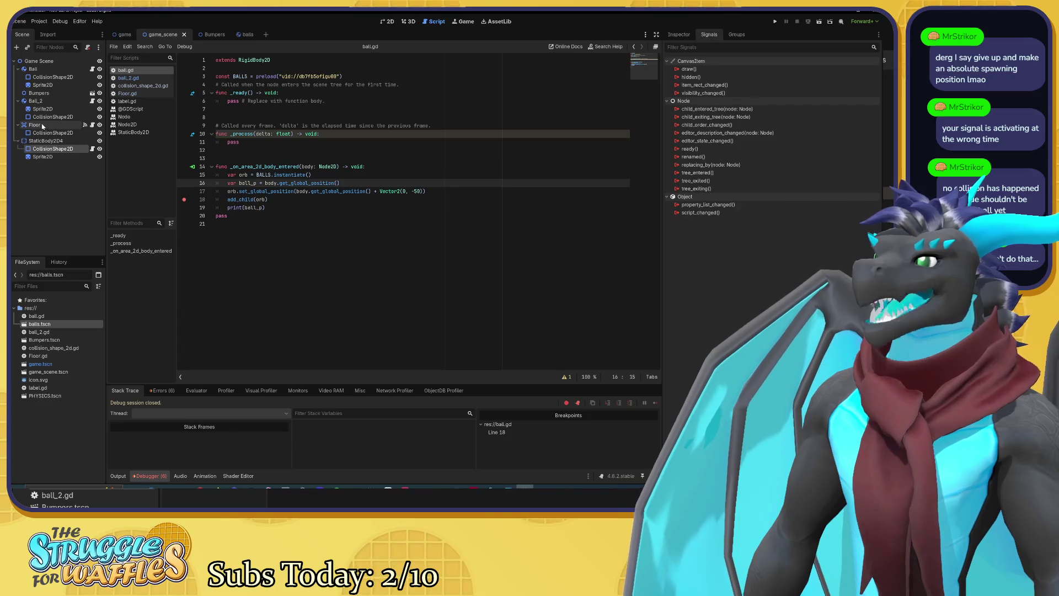
pyautogui.click(42, 126)
# Step: Move Floor below StaticBody2D4, save game_scene, and rerun the game to the breakpoint
pyautogui.moveTo(43, 126)
pyautogui.mouseDown()
pyautogui.moveTo(39, 151)
pyautogui.moveTo(35, 143)
pyautogui.mouseUp()
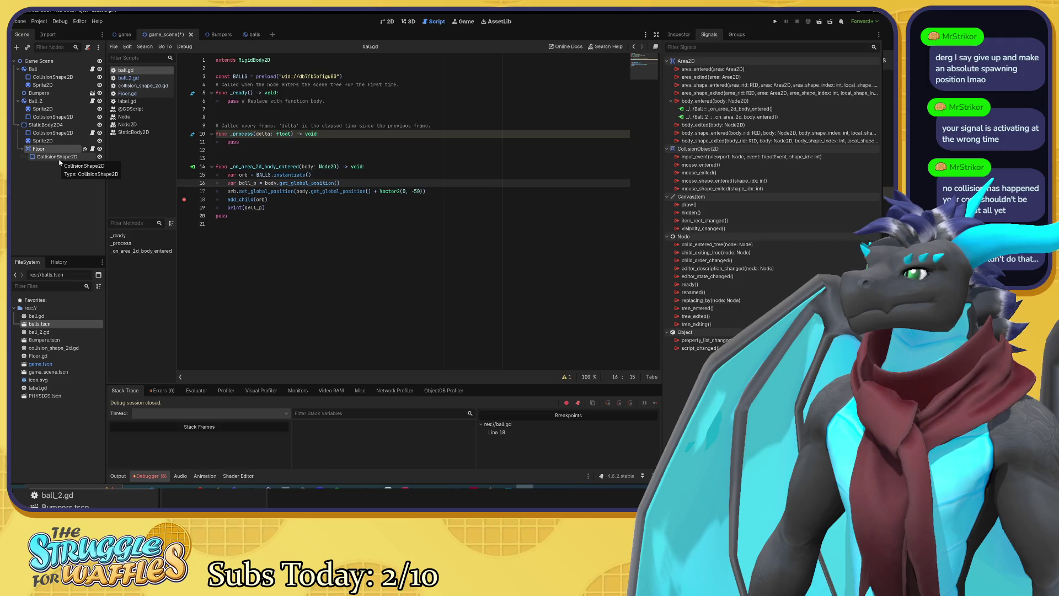
pyautogui.click(340, 182)
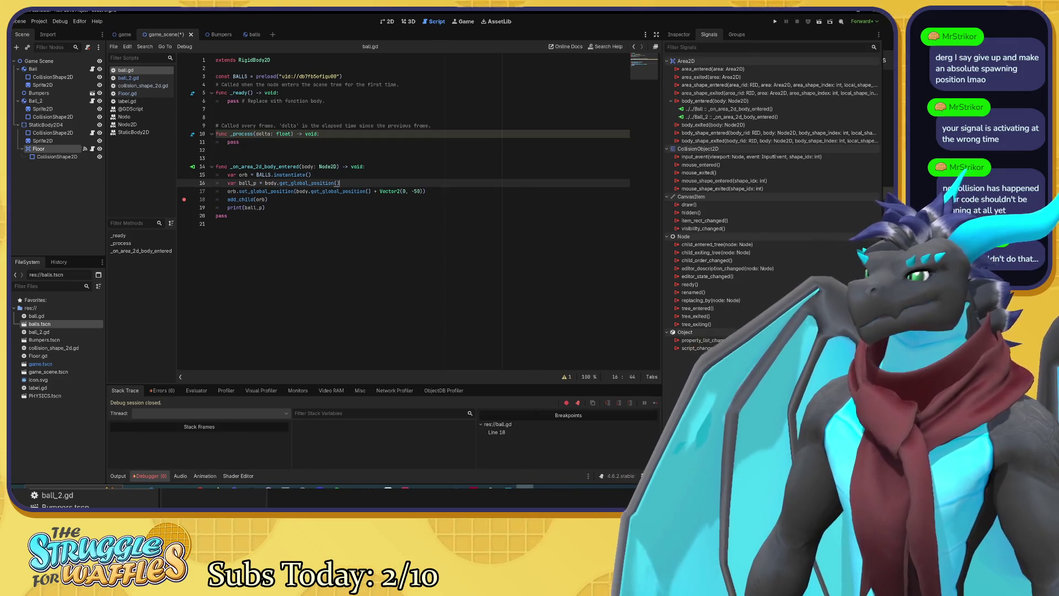
pyautogui.hotkey('ctrl', 's')
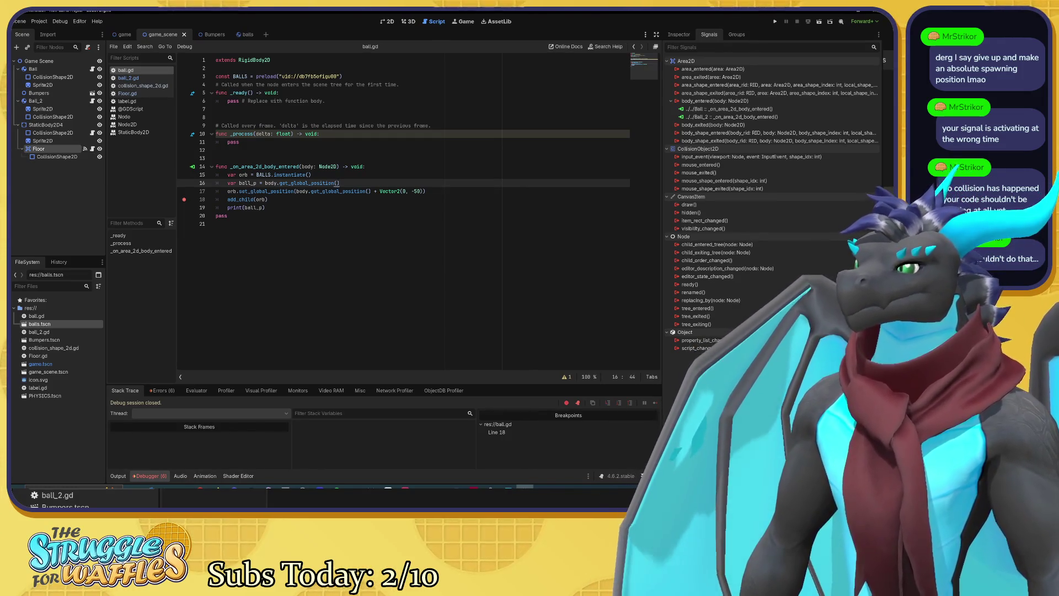
pyautogui.press('F5')
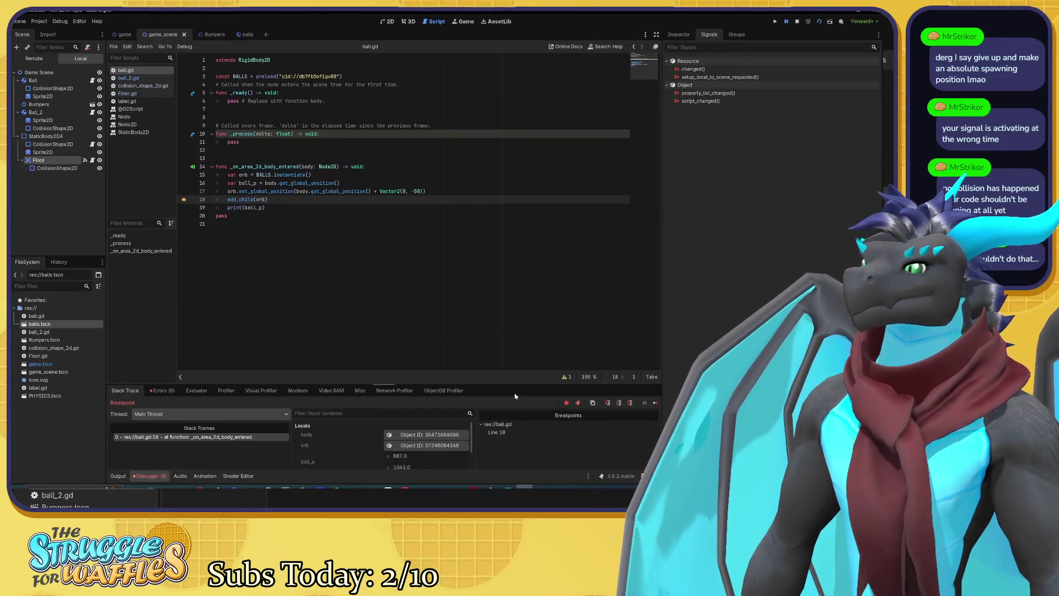
pyautogui.moveTo(524, 487)
pyautogui.click(551, 471)
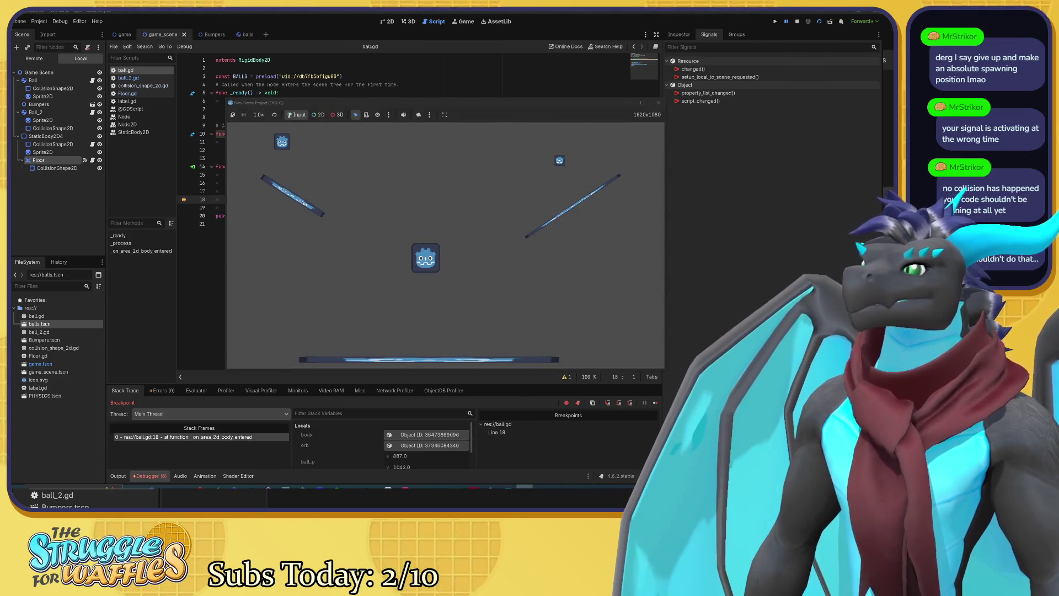
pyautogui.click(343, 76)
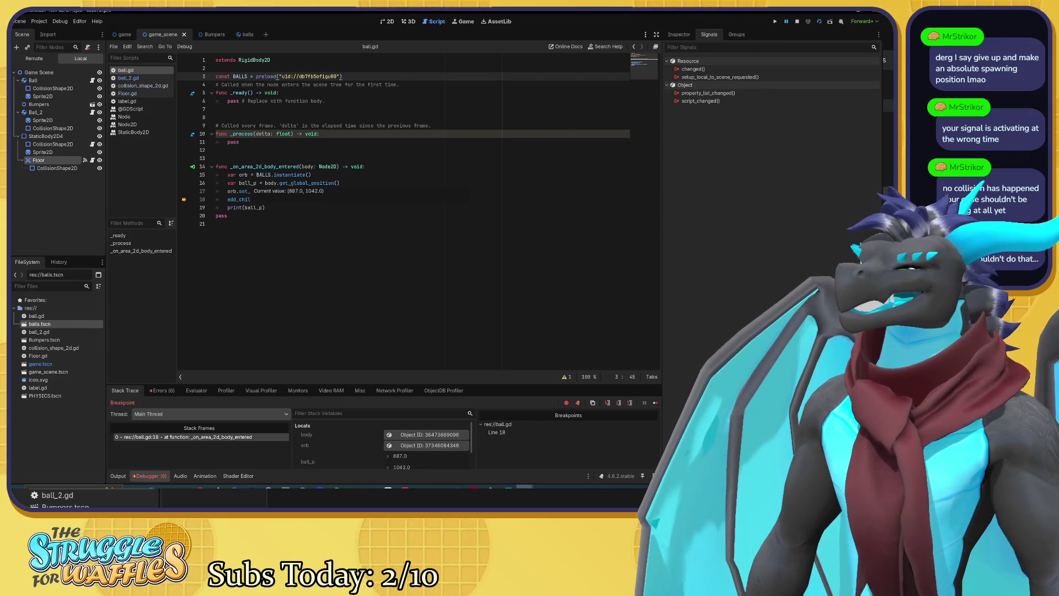
pyautogui.moveTo(248, 191)
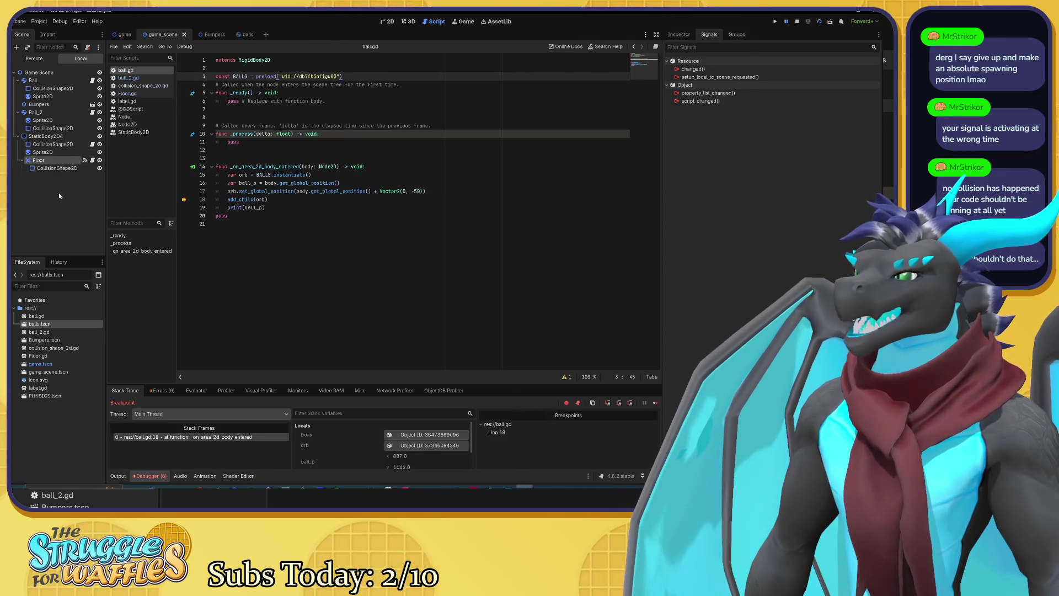
pyautogui.hotkey('ctrl', 'z')
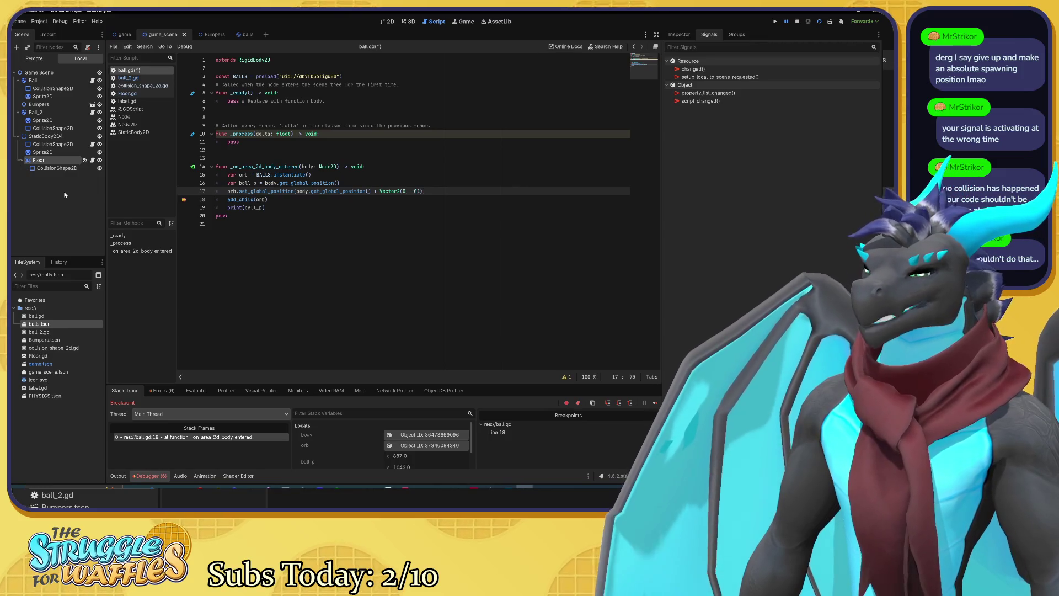
# Step: Restore Vector2(0, -50) on line 17, move Floor back above StaticBody2D4, and save
pyautogui.write('0')
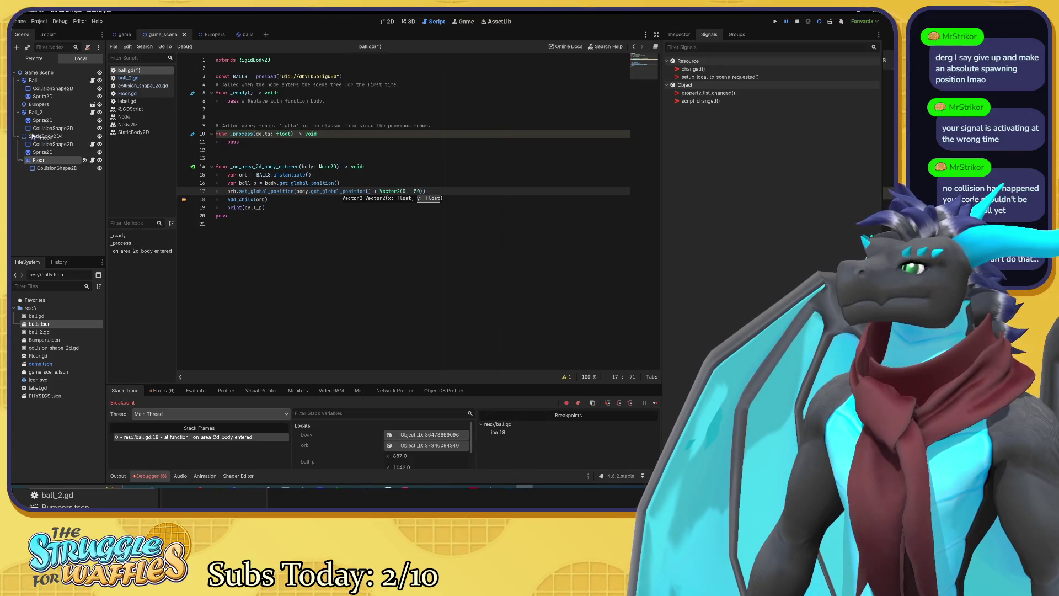
pyautogui.moveTo(34, 135); pyautogui.dragTo(34, 135)
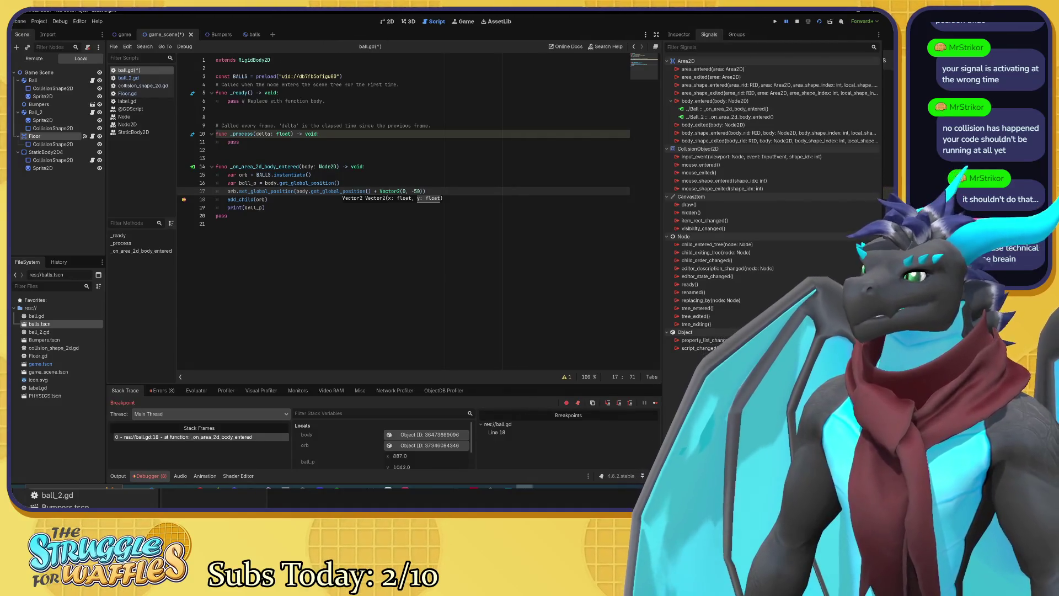
pyautogui.hotkey('ctrl', 's')
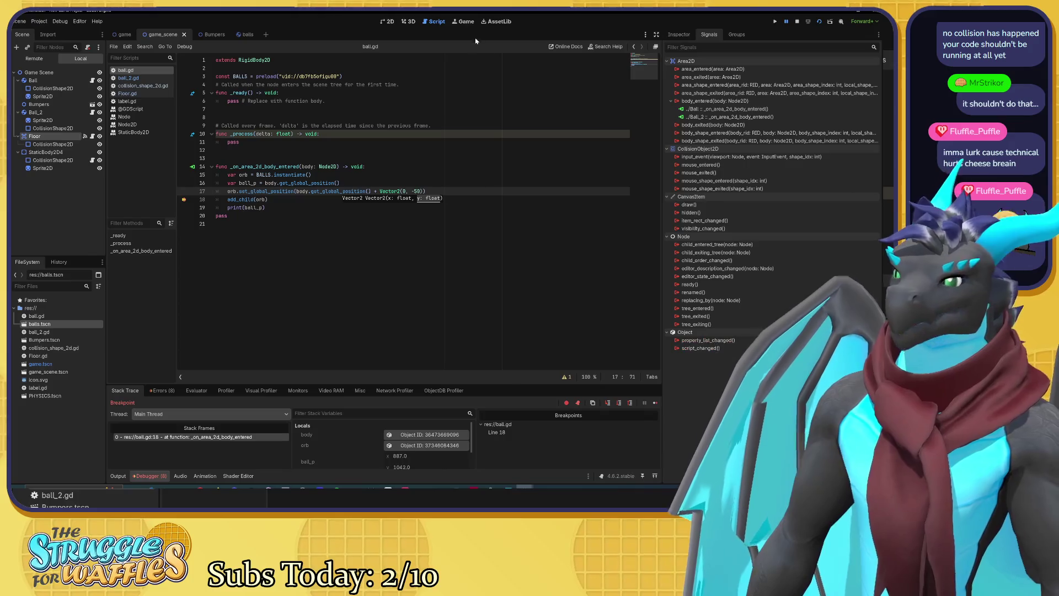
# Step: In the 2D view, flatten Floor's CollisionShape2D to y scale 0.068 and raise it to y 6.171
pyautogui.click(389, 22)
pyautogui.scroll(5, 378, 295)
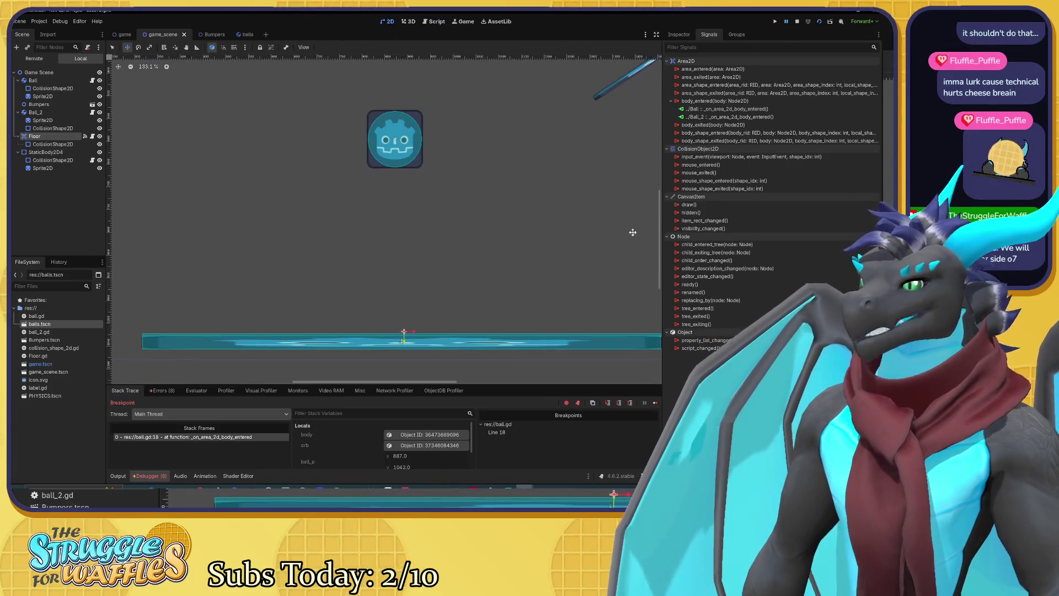
pyautogui.click(685, 35)
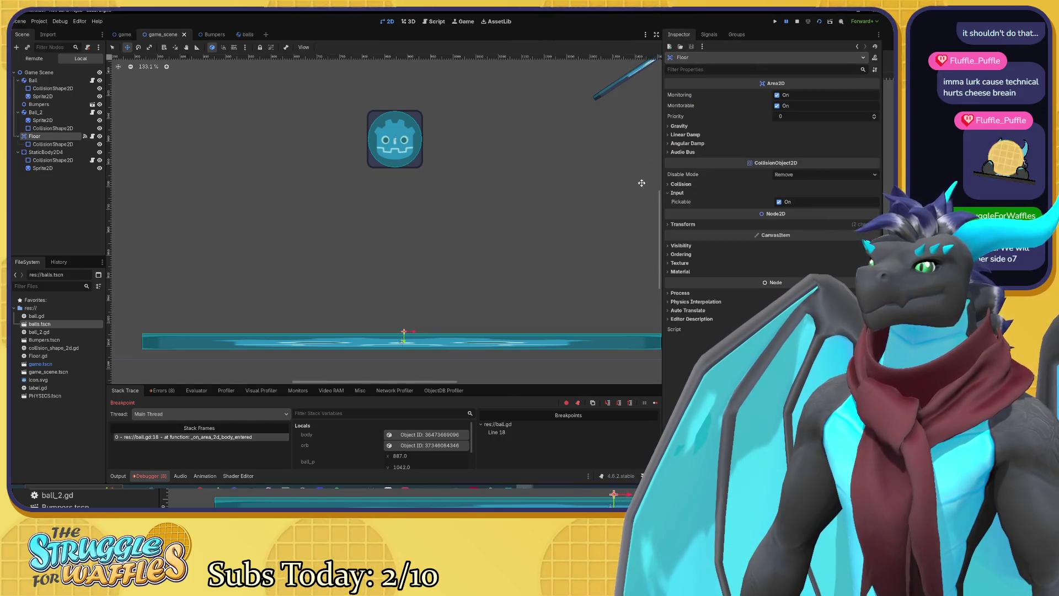
pyautogui.click(49, 144)
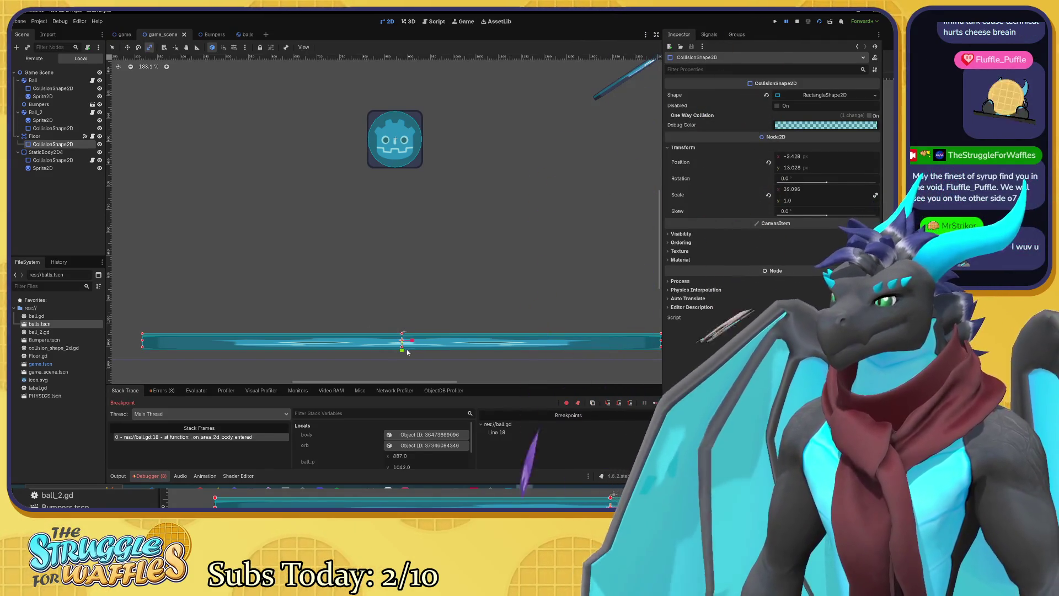
pyautogui.press('s')
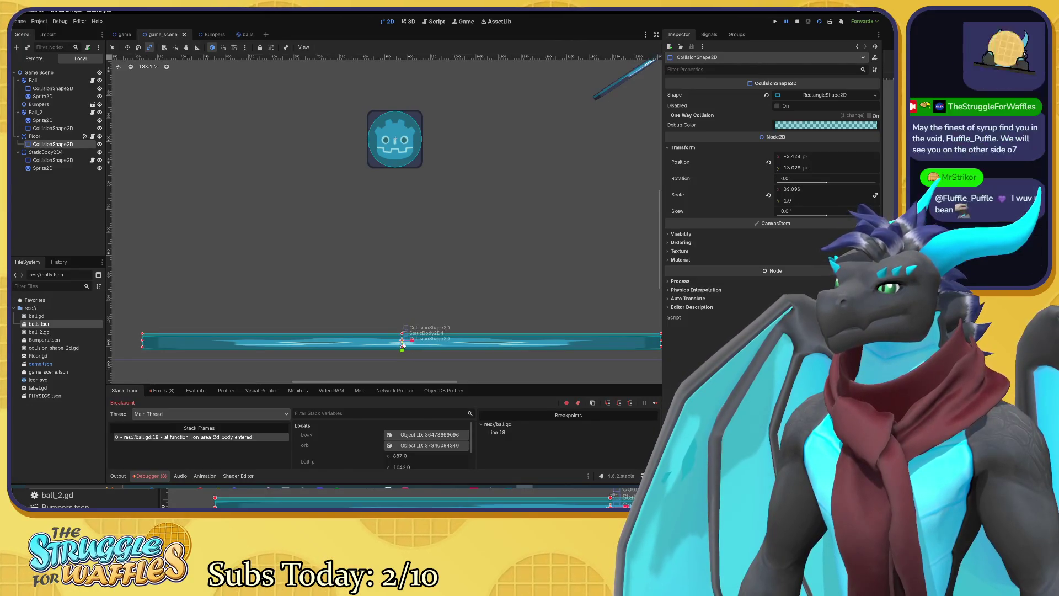
pyautogui.moveTo(402, 350)
pyautogui.mouseDown()
pyautogui.moveTo(401, 335)
pyautogui.moveTo(403, 344)
pyautogui.mouseUp()
pyautogui.press('w')
pyautogui.press('s')
pyautogui.click(874, 95)
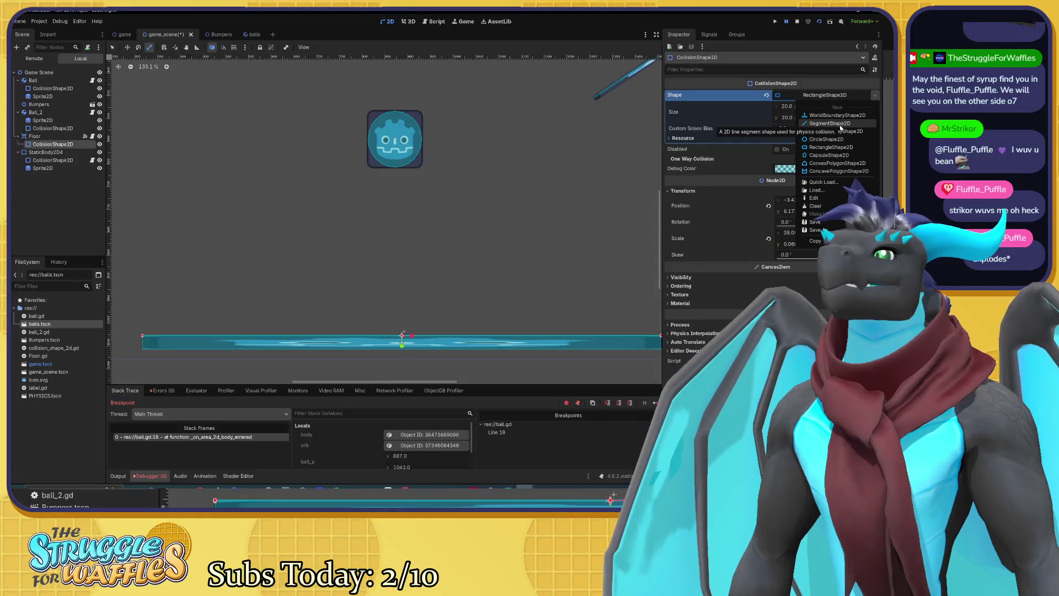
# Step: Browse the Shape type list but keep the floor's existing SegmentShape2D
pyautogui.click(840, 128)
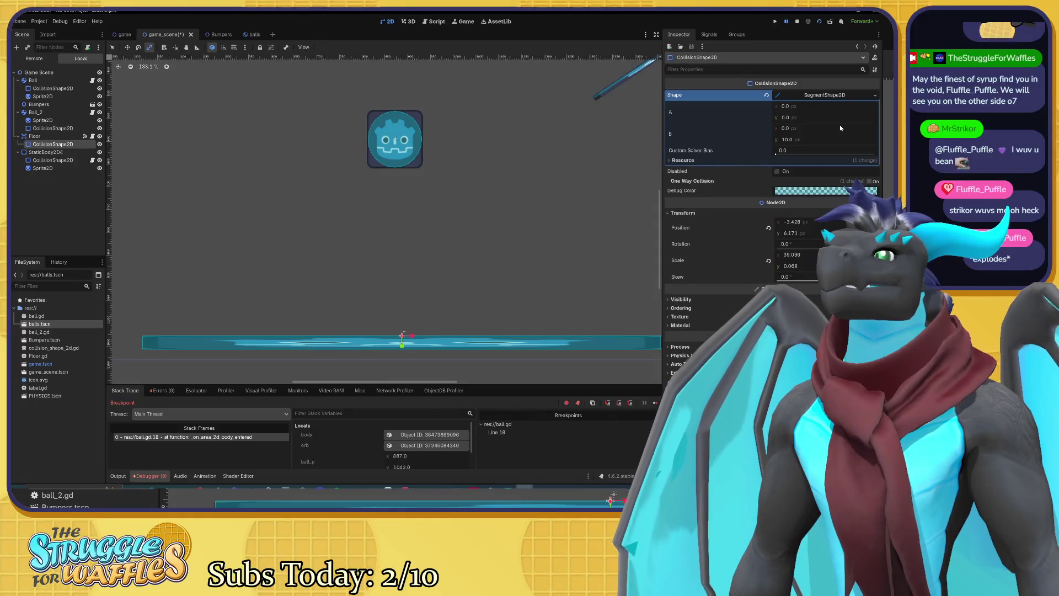
pyautogui.click(874, 94)
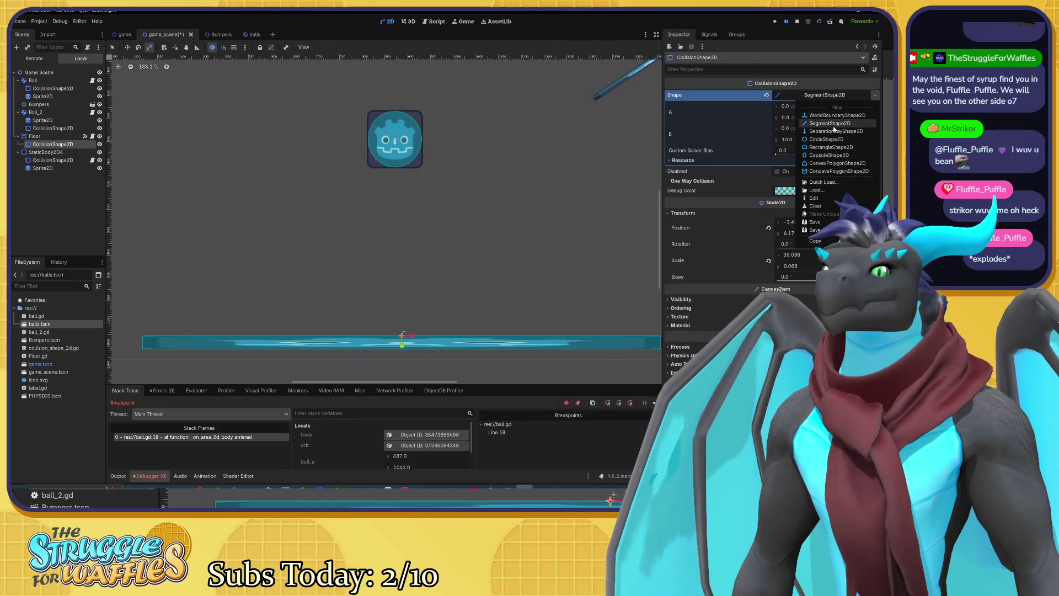
pyautogui.click(609, 217)
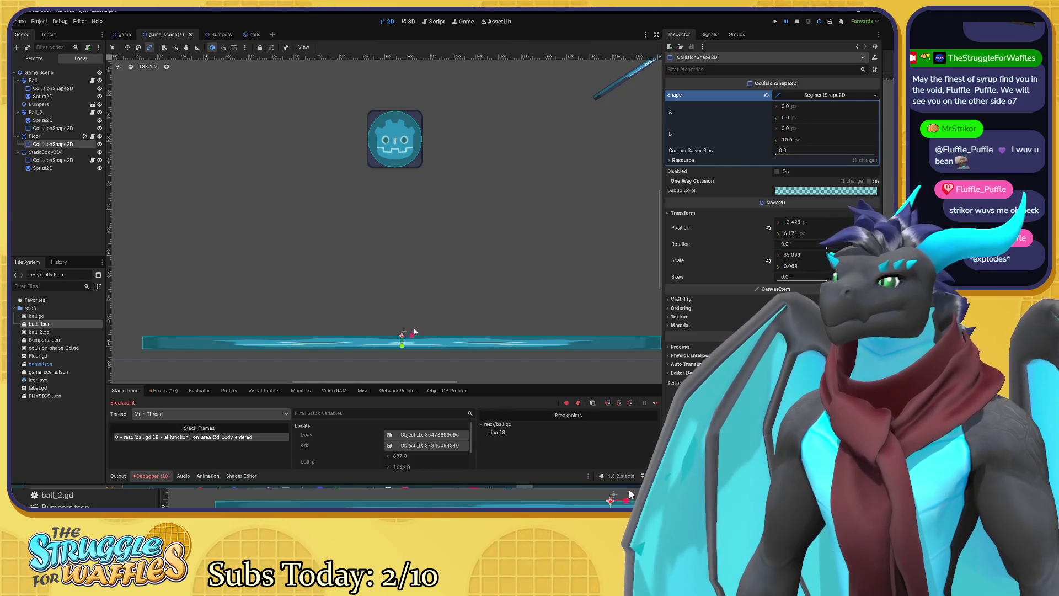
pyautogui.click(874, 95)
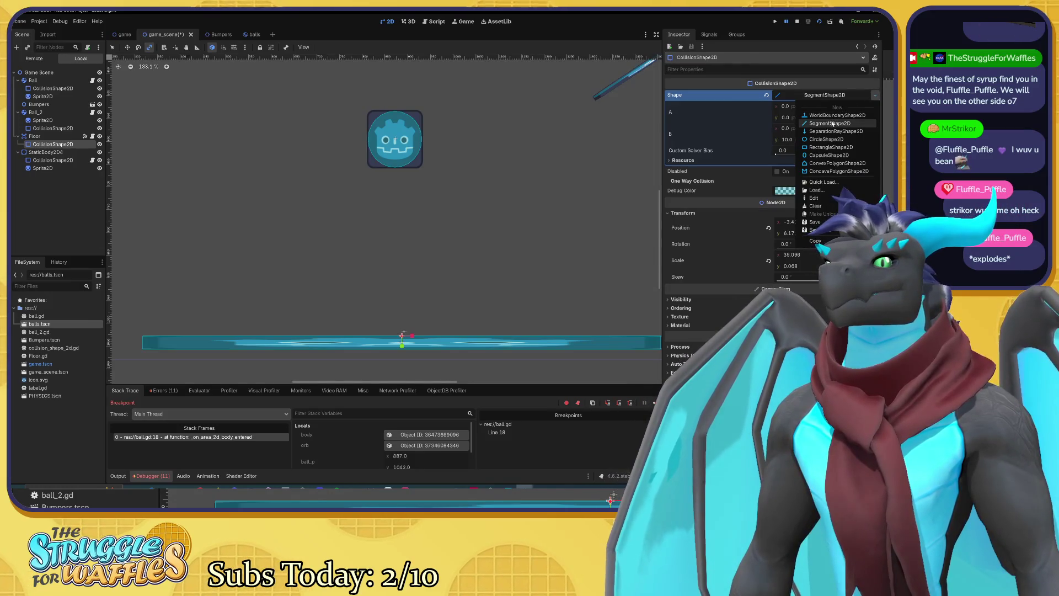
pyautogui.click(832, 123)
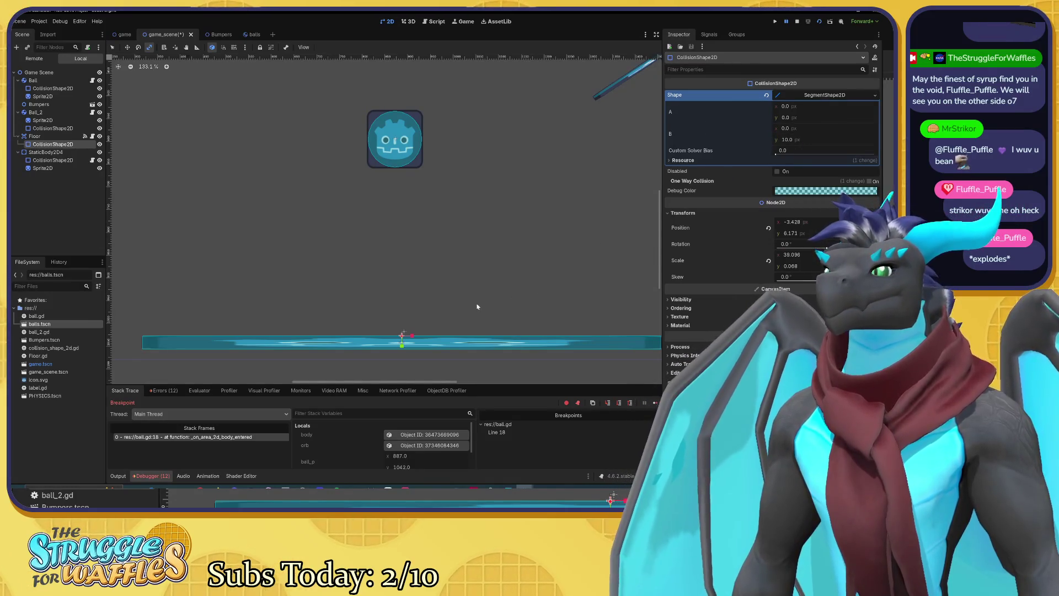
# Step: Adjust the segment's endpoint and widen the floor collision shape to x scale 38.096
pyautogui.moveTo(403, 337)
pyautogui.mouseDown()
pyautogui.moveTo(406, 282)
pyautogui.moveTo(404, 313)
pyautogui.moveTo(374, 312)
pyautogui.moveTo(396, 327)
pyautogui.mouseUp()
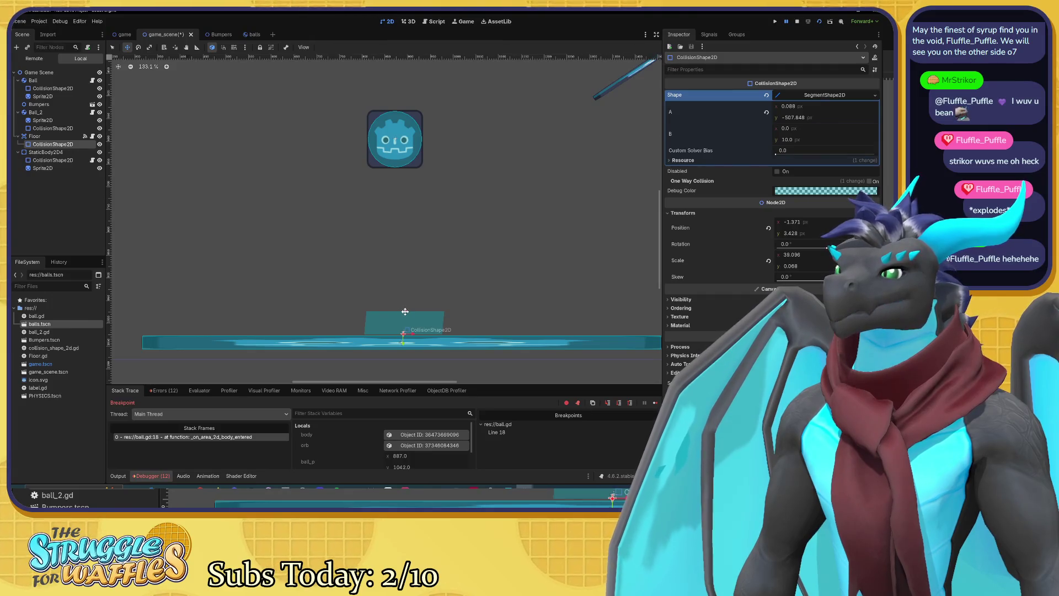
pyautogui.press('s')
pyautogui.moveTo(427, 334)
pyautogui.mouseDown()
pyautogui.moveTo(1057, 345)
pyautogui.moveTo(682, 345)
pyautogui.mouseUp()
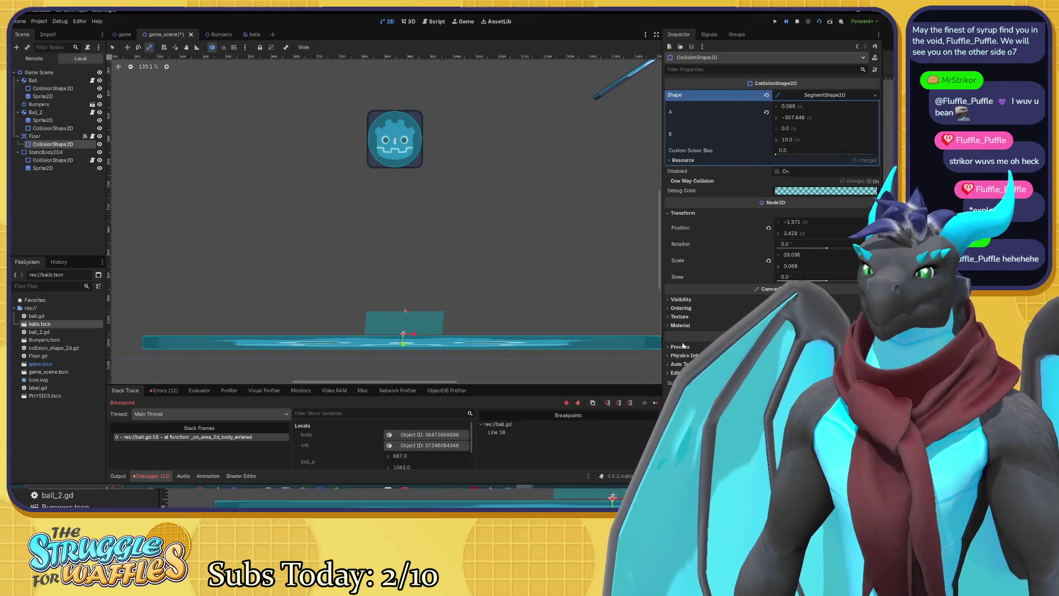
pyautogui.moveTo(402, 311); pyautogui.dragTo(404, 328)
pyautogui.hotkey('ctrl', 'z')
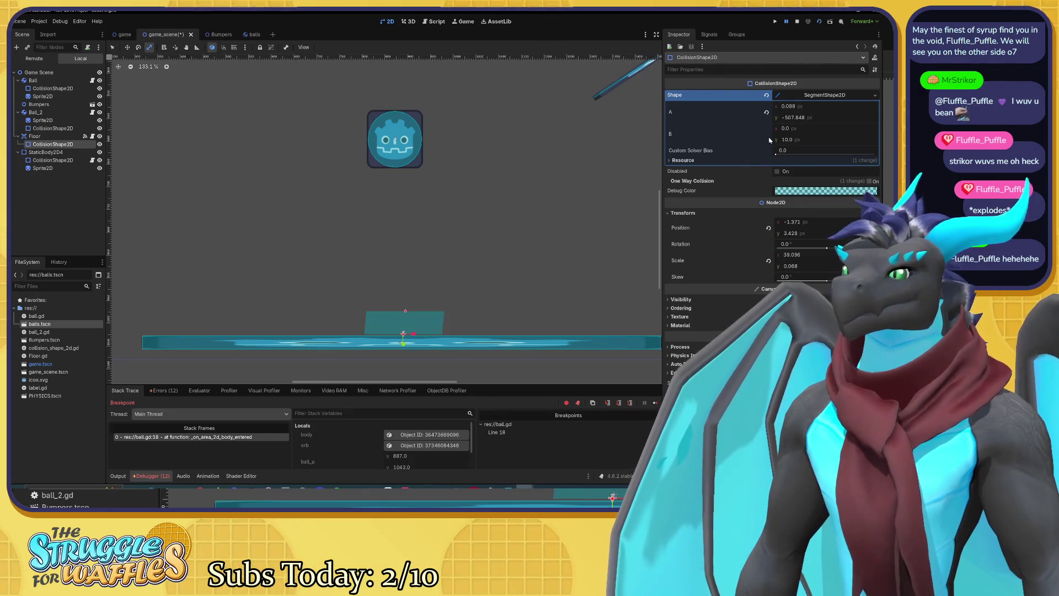
# Step: Replace the floor's segment shape with a New RectangleShape2D
pyautogui.click(824, 95)
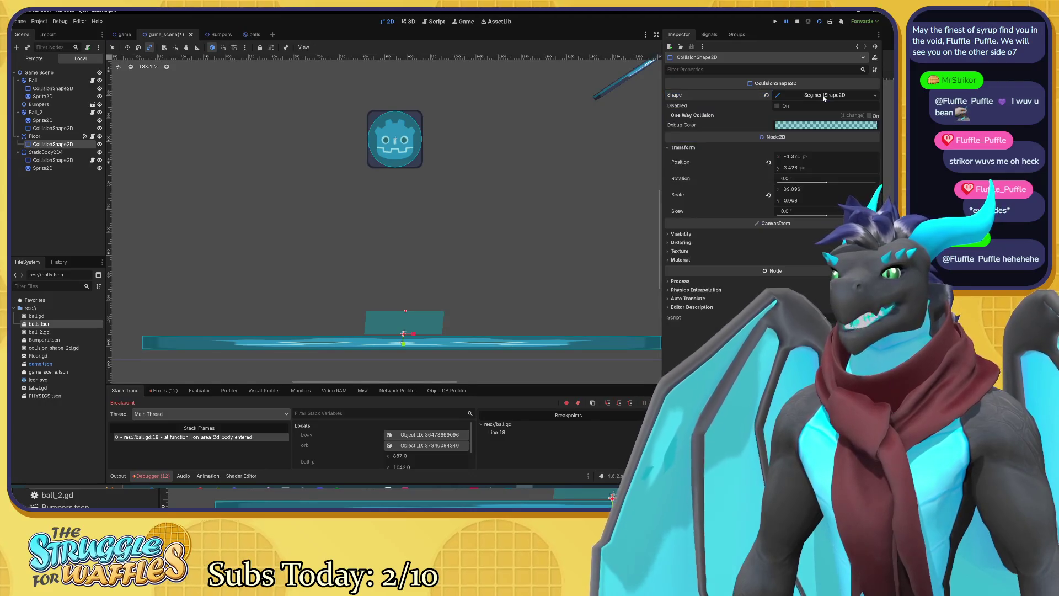
pyautogui.click(874, 96)
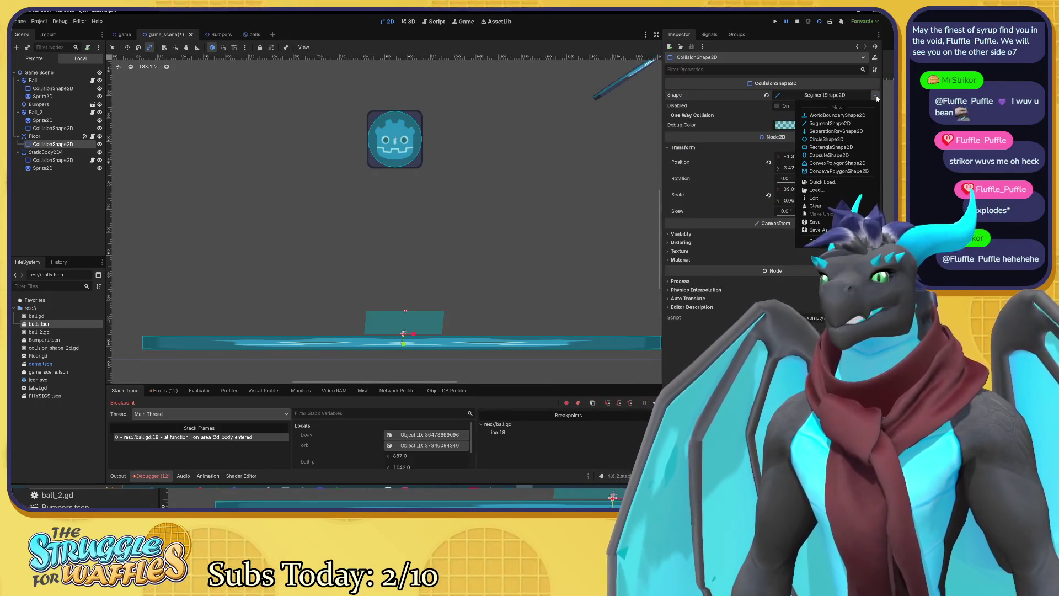
pyautogui.click(814, 147)
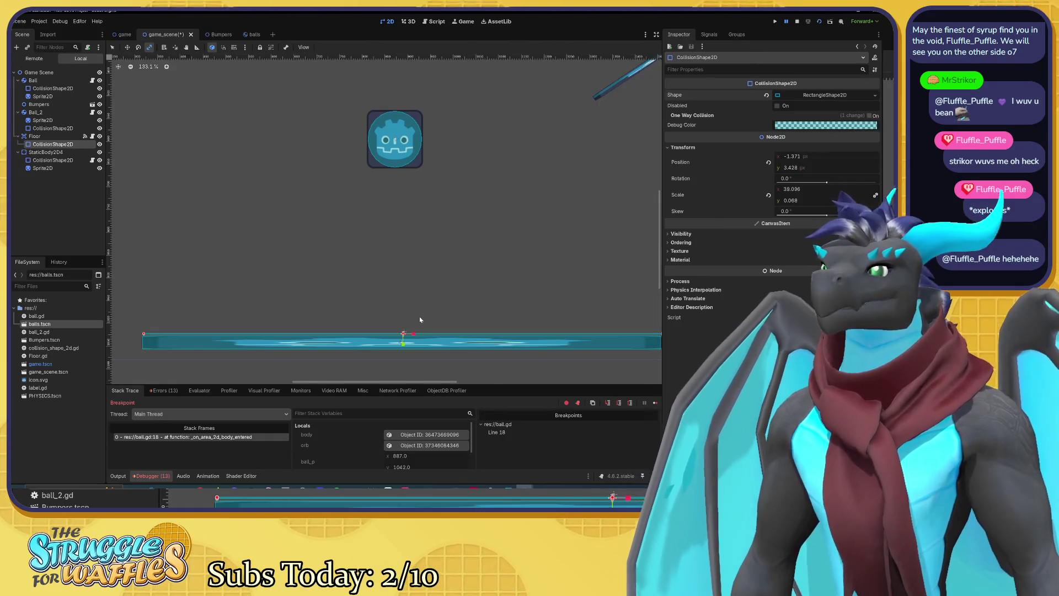
# Step: Nudge the floor rectangle left to (-4.114, 4.8) and run the game to the breakpoint
pyautogui.moveTo(509, 320)
pyautogui.mouseDown()
pyautogui.moveTo(421, 263)
pyautogui.moveTo(562, 271)
pyautogui.mouseUp()
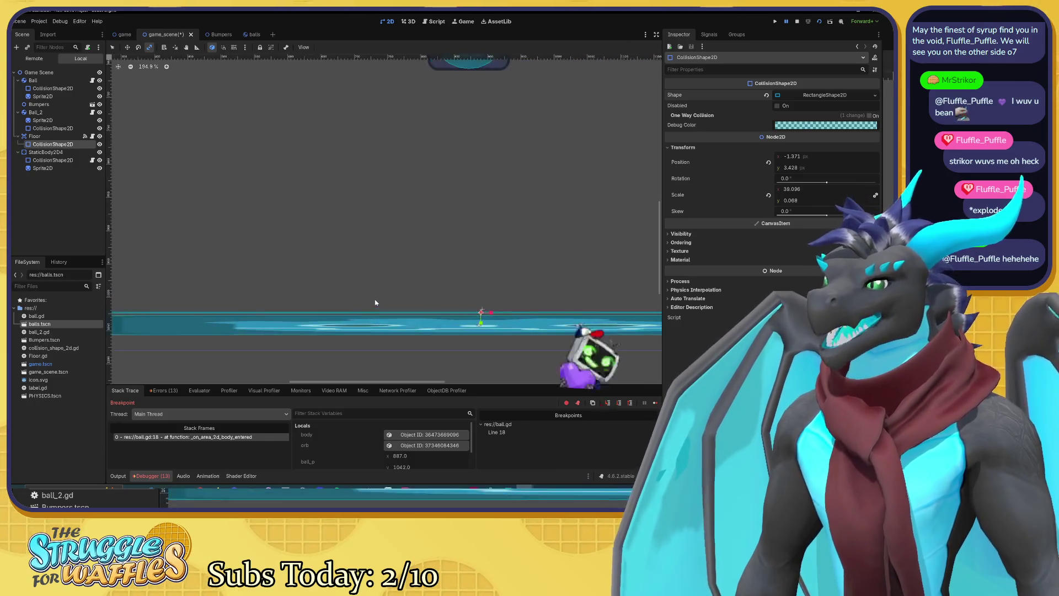
pyautogui.scroll(4, 539, 272)
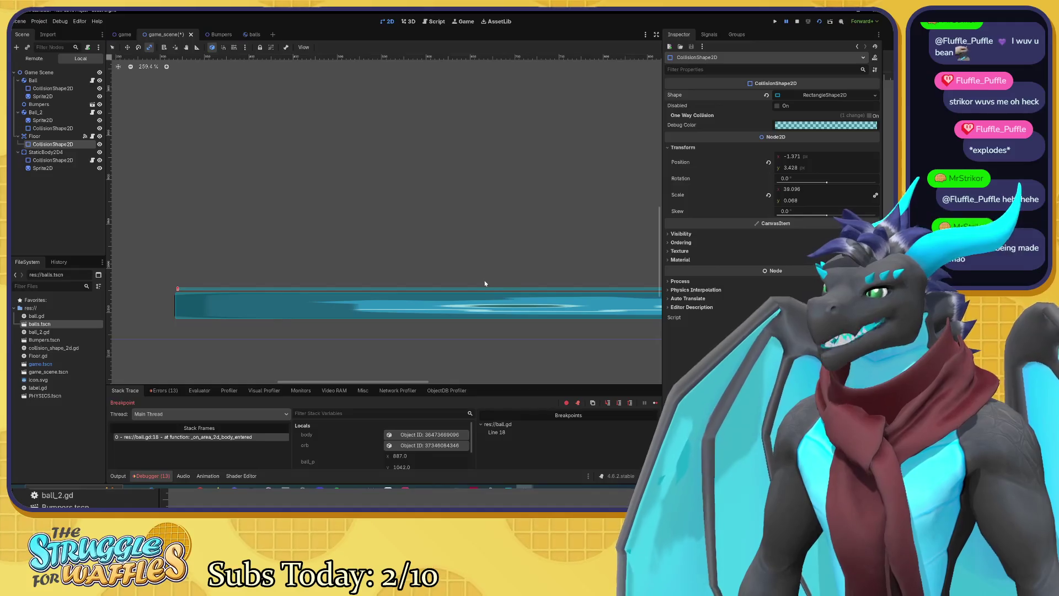
pyautogui.moveTo(480, 282)
pyautogui.mouseDown()
pyautogui.moveTo(283, 269)
pyautogui.moveTo(473, 276)
pyautogui.mouseUp()
pyautogui.press('w')
pyautogui.scroll(-3, 479, 262)
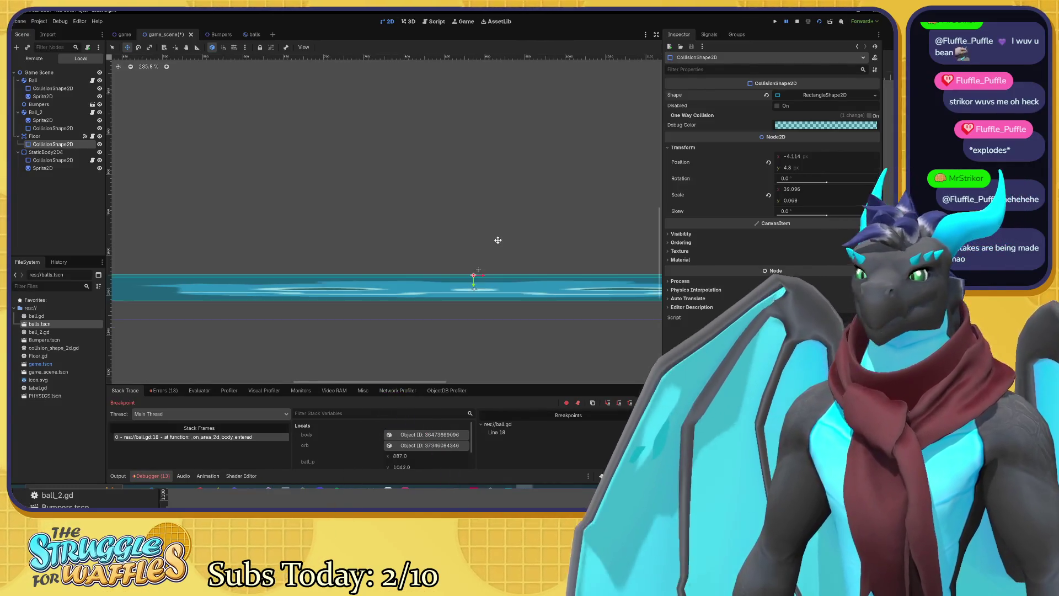
pyautogui.moveTo(523, 226)
pyautogui.mouseDown()
pyautogui.moveTo(293, 256)
pyautogui.moveTo(274, 248)
pyautogui.moveTo(547, 232)
pyautogui.mouseUp()
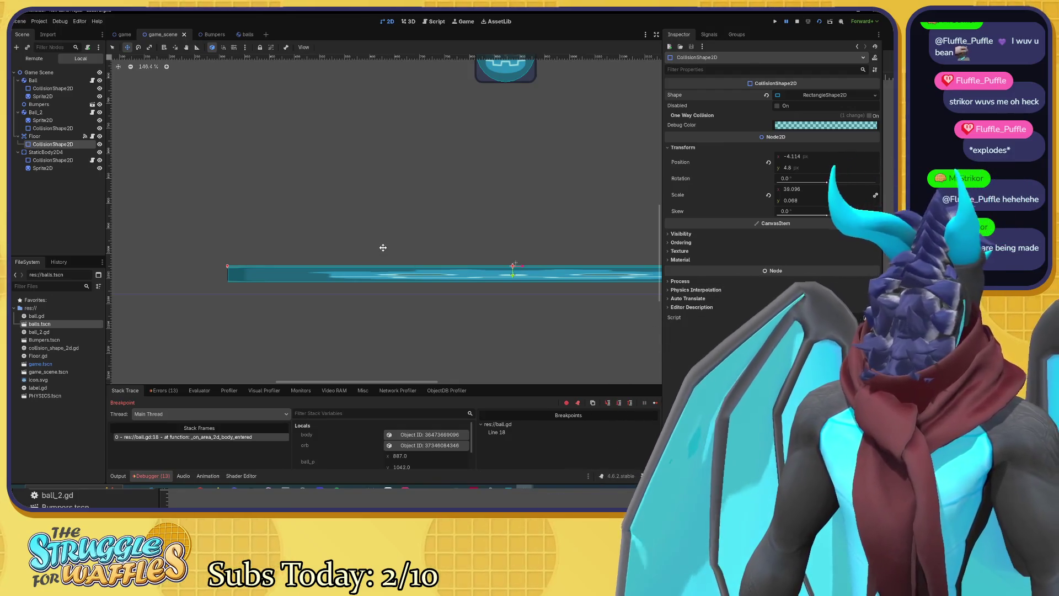
pyautogui.moveTo(465, 229); pyautogui.dragTo(300, 237)
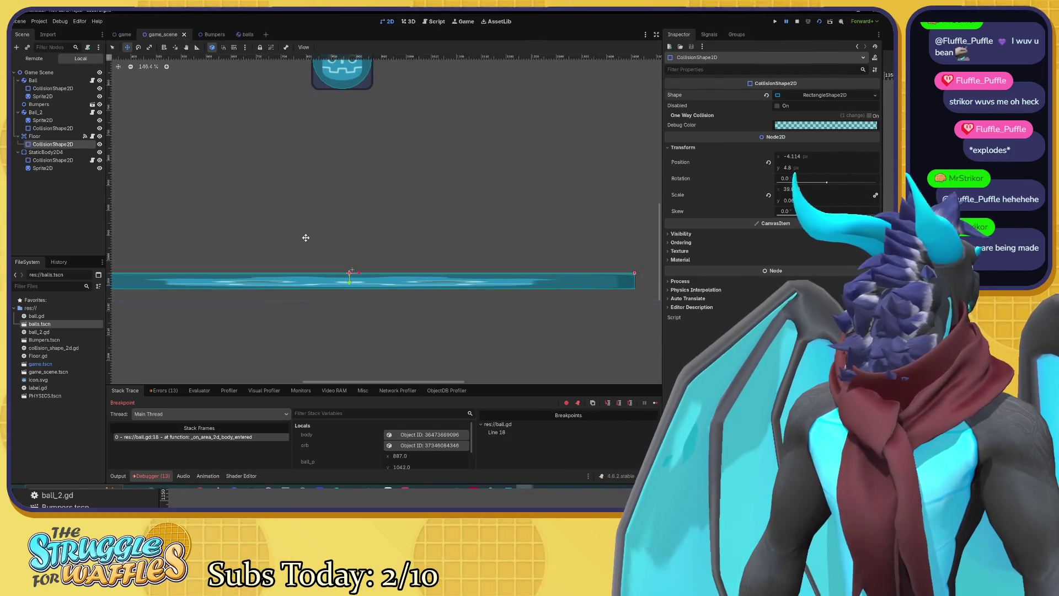
pyautogui.press('F5')
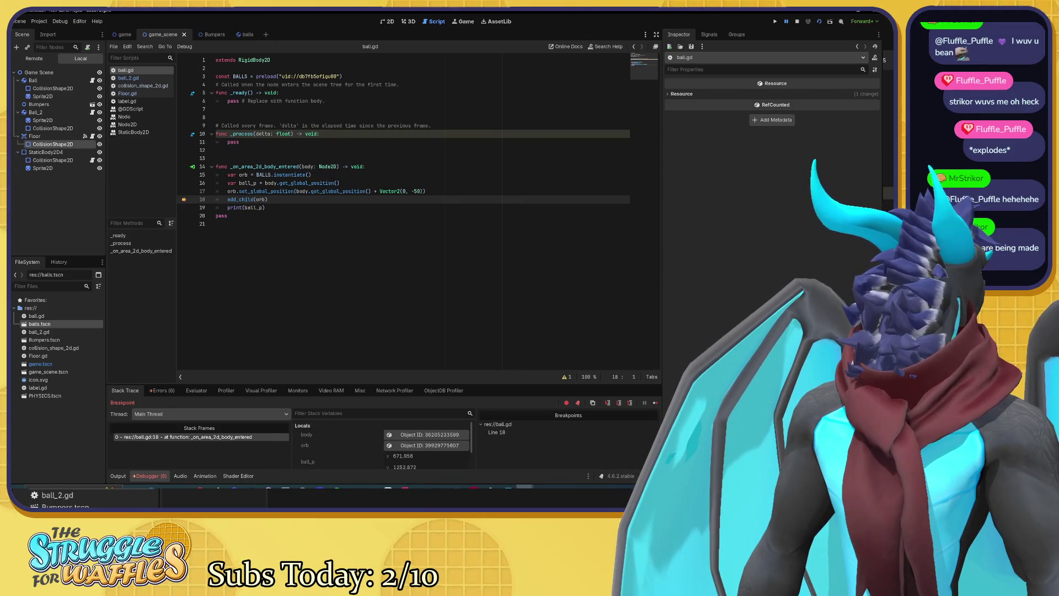
# Step: Read ball_p's value (671.858, 1252.672) at the breakpoint, then switch back to the paused game
pyautogui.moveTo(247, 183)
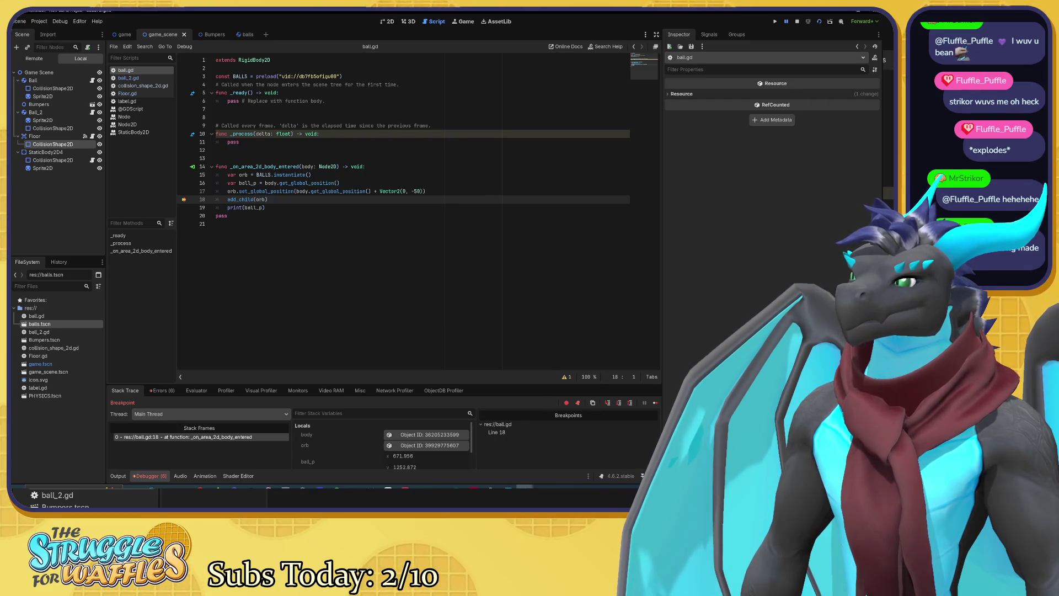
pyautogui.hotkey('alt', 'Tab')
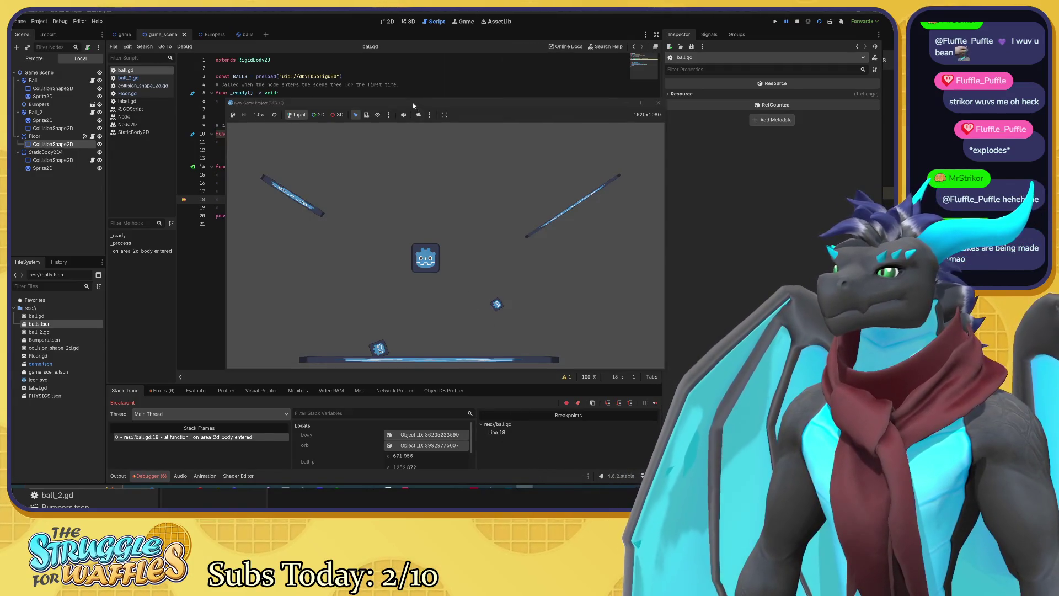
# Step: Drag the game window further right to watch the balls, then select the floor's CollisionShape2D
pyautogui.moveTo(413, 105); pyautogui.dragTo(574, 127)
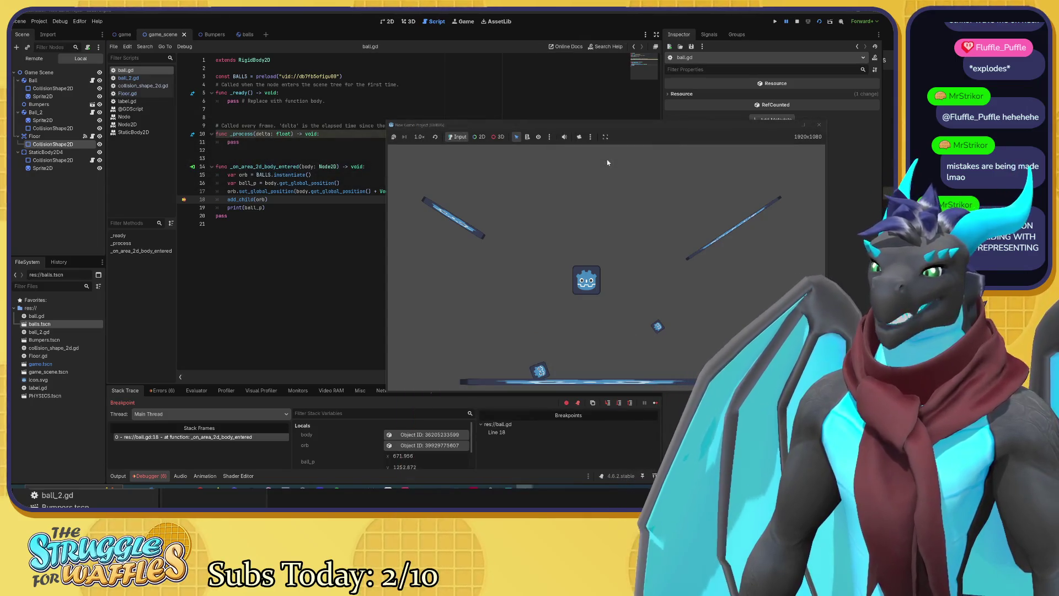
pyautogui.click(60, 160)
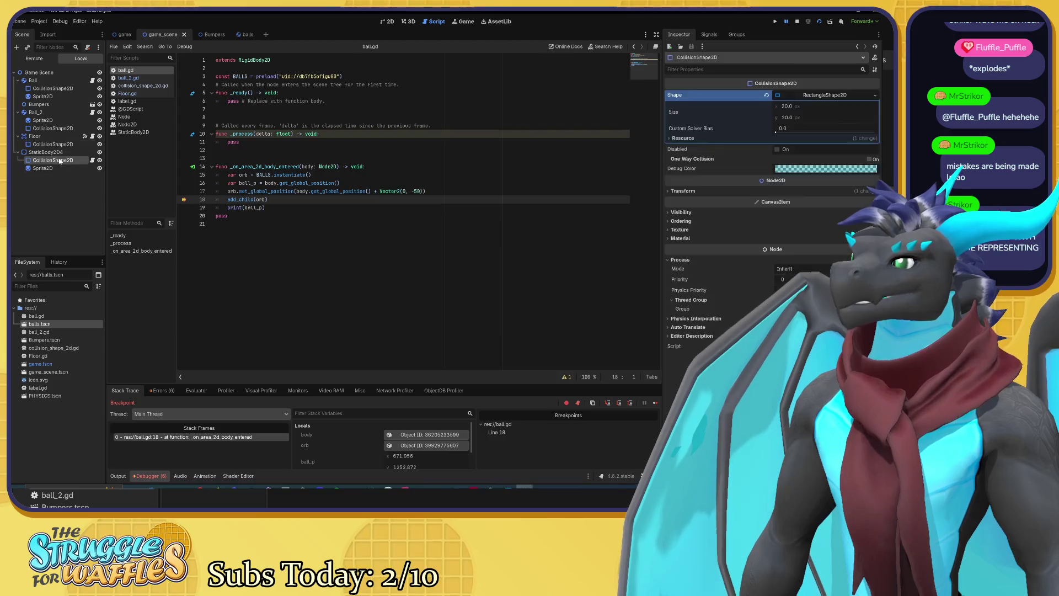
# Step: Show StaticBody2D4's properties, including its physics material override, in the Inspector
pyautogui.click(64, 146)
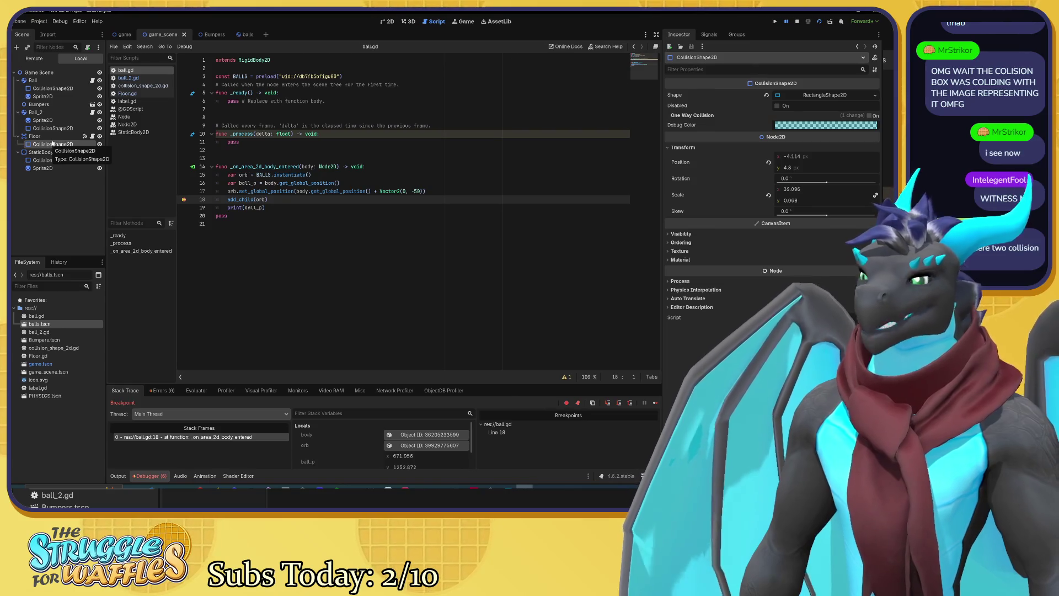
pyautogui.click(38, 152)
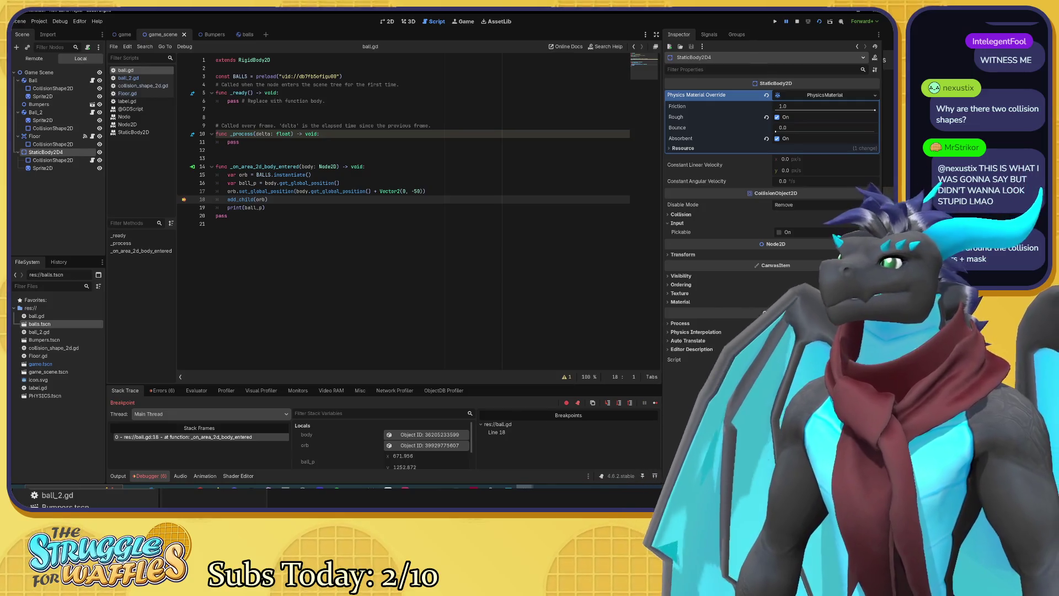
# Step: Select the Floor Area2D to view its Monitoring, Monitorable and priority settings
pyautogui.click(34, 136)
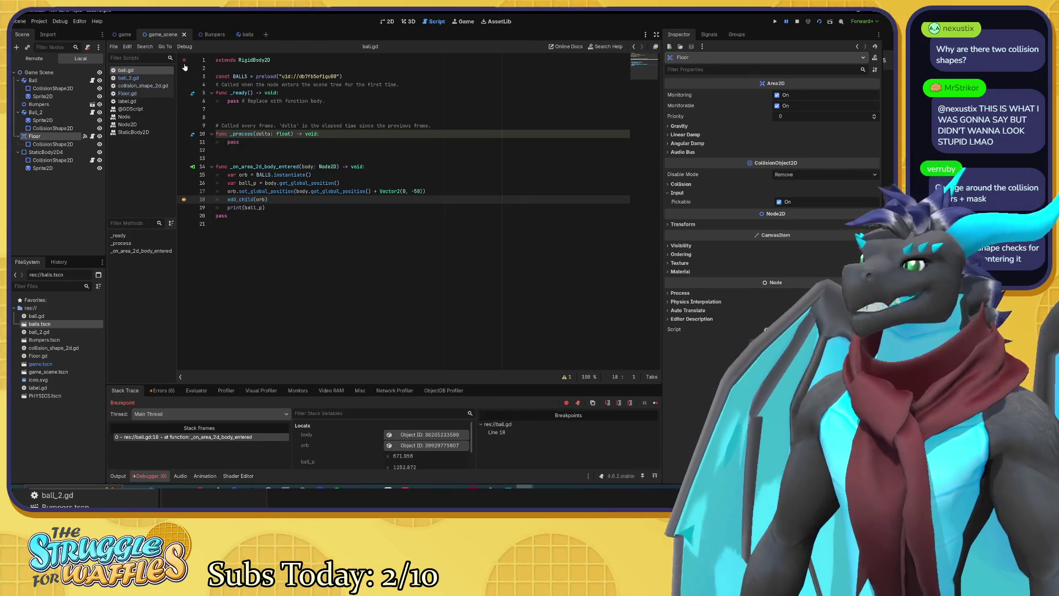
# Step: In the 2D view, scale the floor down horizontally to shorten it
pyautogui.click(387, 21)
pyautogui.moveTo(362, 208)
pyautogui.mouseDown()
pyautogui.moveTo(382, 189)
pyautogui.moveTo(461, 169)
pyautogui.moveTo(305, 160)
pyautogui.moveTo(359, 161)
pyautogui.mouseUp()
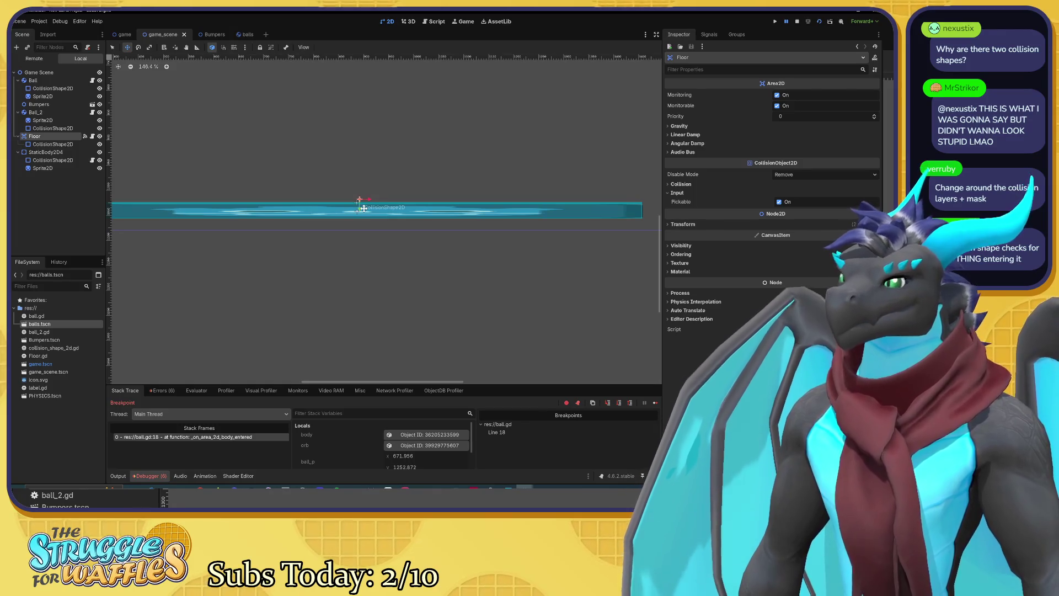
pyautogui.press('s')
pyautogui.moveTo(361, 211)
pyautogui.mouseDown()
pyautogui.moveTo(367, 157)
pyautogui.moveTo(360, 309)
pyautogui.moveTo(361, 243)
pyautogui.moveTo(379, 212)
pyautogui.mouseUp()
pyautogui.moveTo(254, 246)
pyautogui.mouseDown()
pyautogui.moveTo(435, 251)
pyautogui.moveTo(272, 224)
pyautogui.mouseUp()
pyautogui.moveTo(359, 234); pyautogui.dragTo(109, 231)
# Step: Put the Floor area on collision layer 2 and mask 2 only, then show StaticBody2D4's collision settings
pyautogui.click(673, 184)
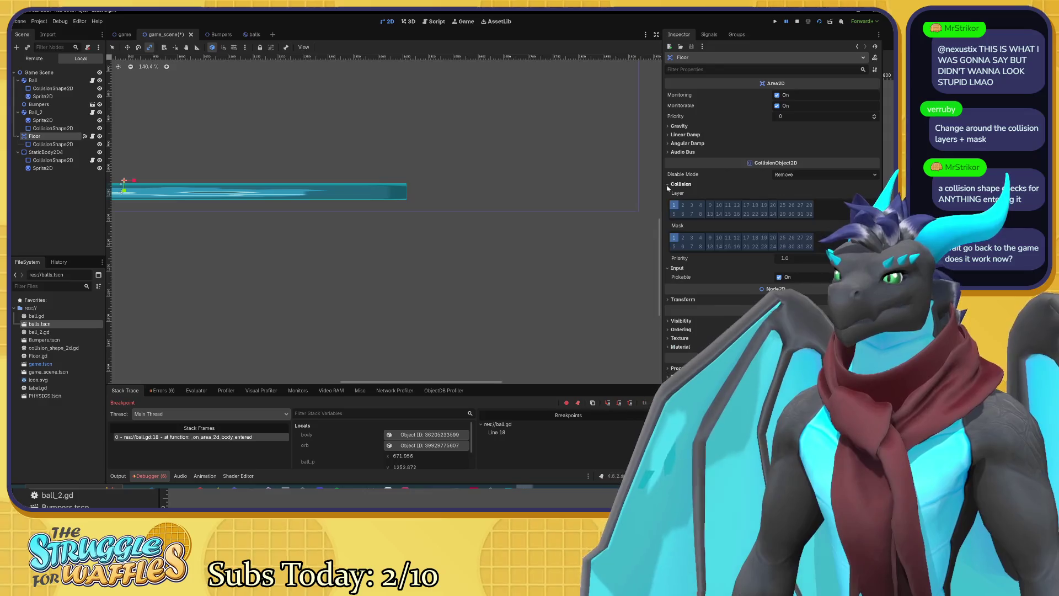
pyautogui.click(682, 206)
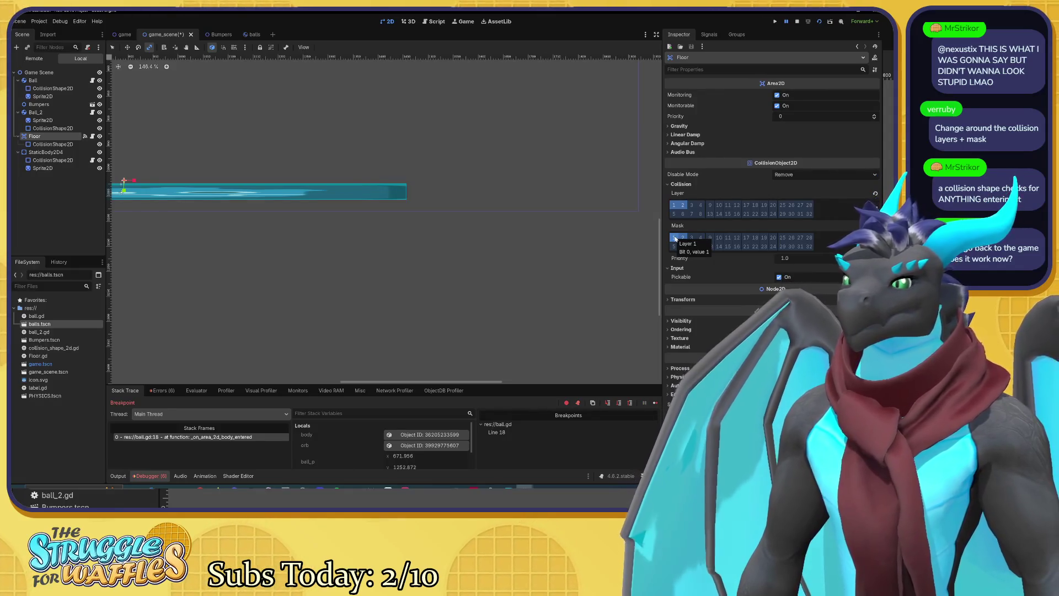
pyautogui.click(674, 238)
pyautogui.click(675, 206)
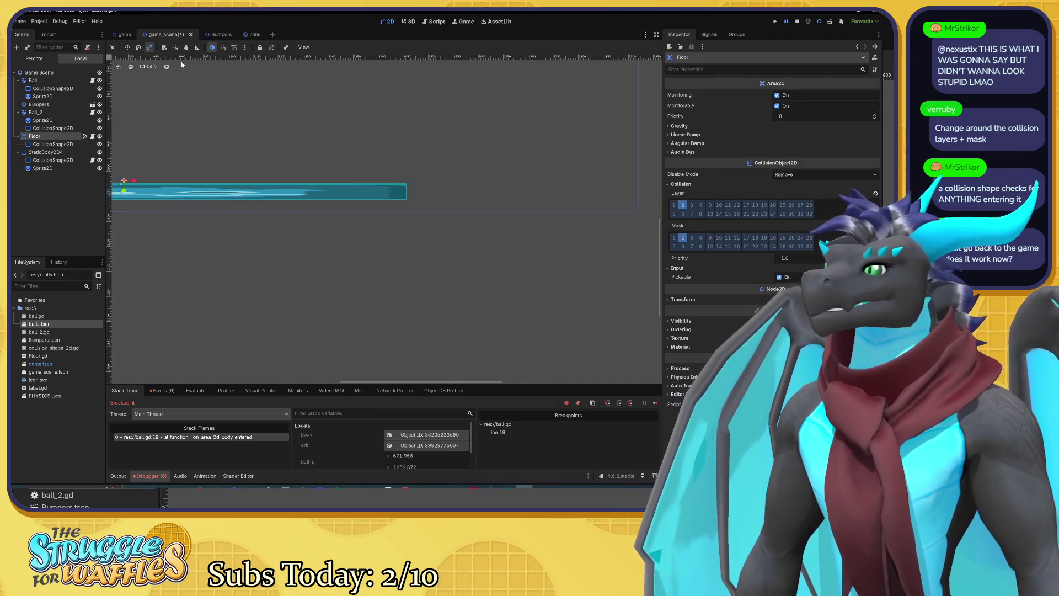
pyautogui.click(54, 154)
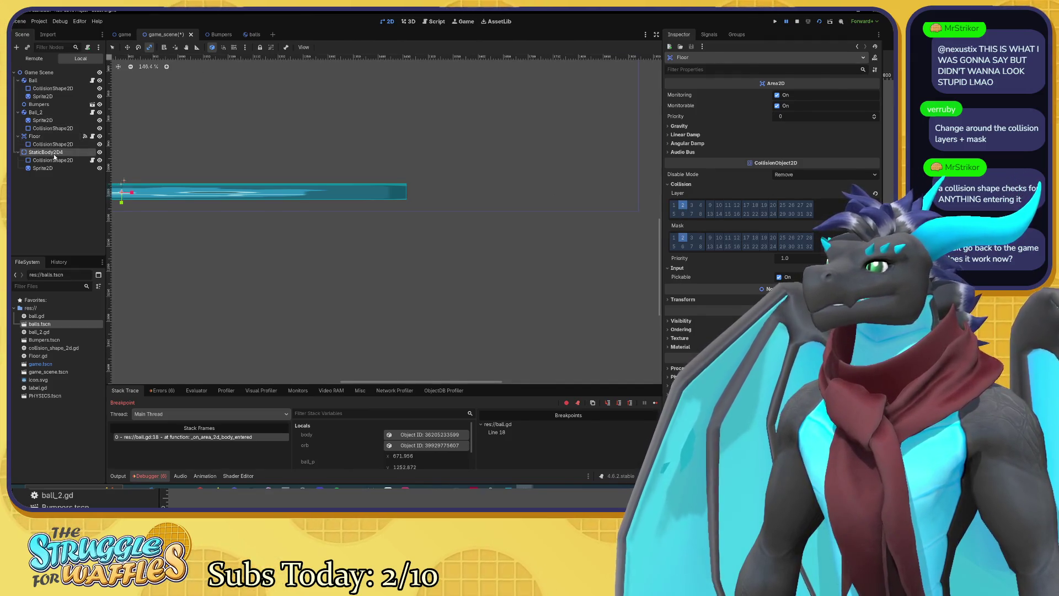
pyautogui.click(668, 213)
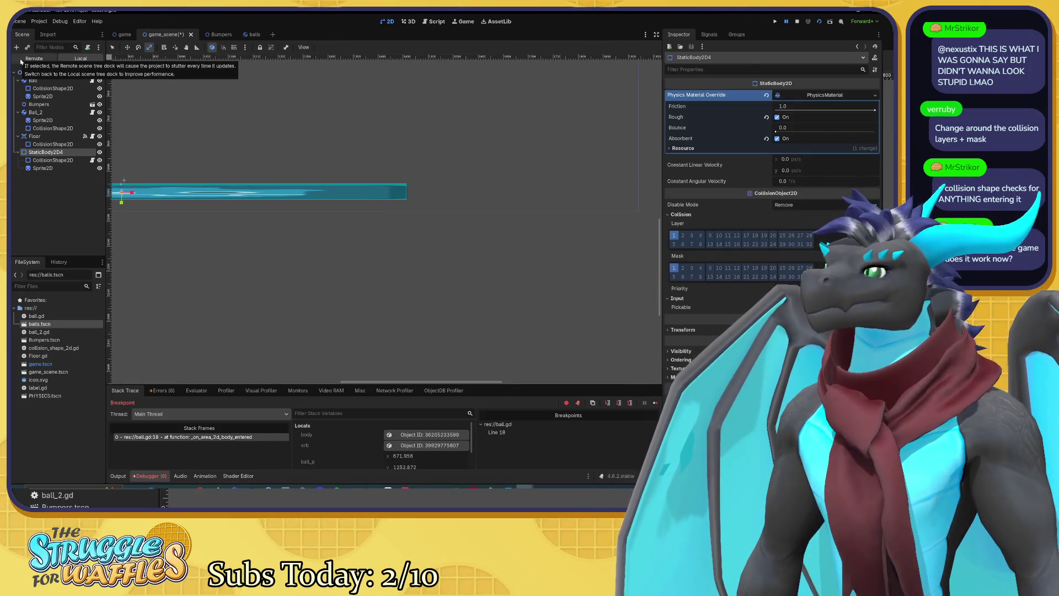
# Step: Save and play-test the scene with F5, watch the balls, then close the game
pyautogui.moveTo(241, 148); pyautogui.dragTo(259, 138)
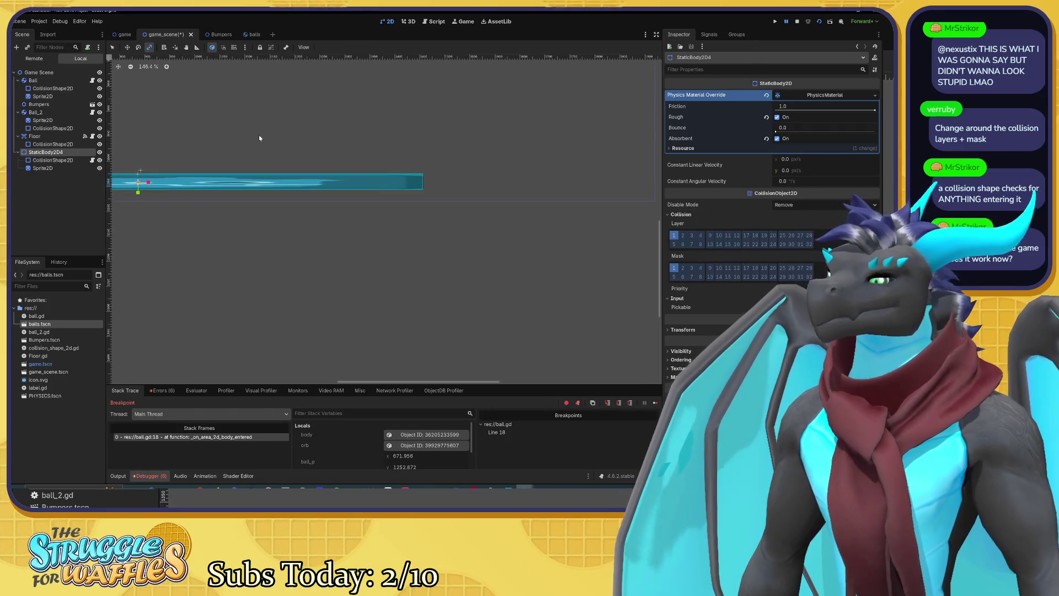
pyautogui.press('F5')
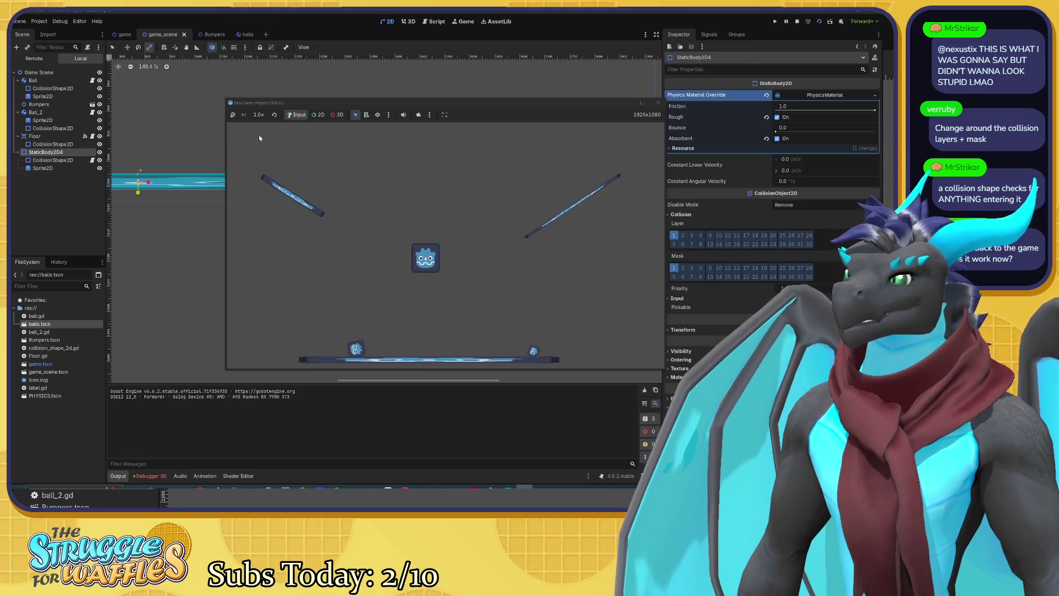
pyautogui.click(659, 105)
pyautogui.click(659, 105)
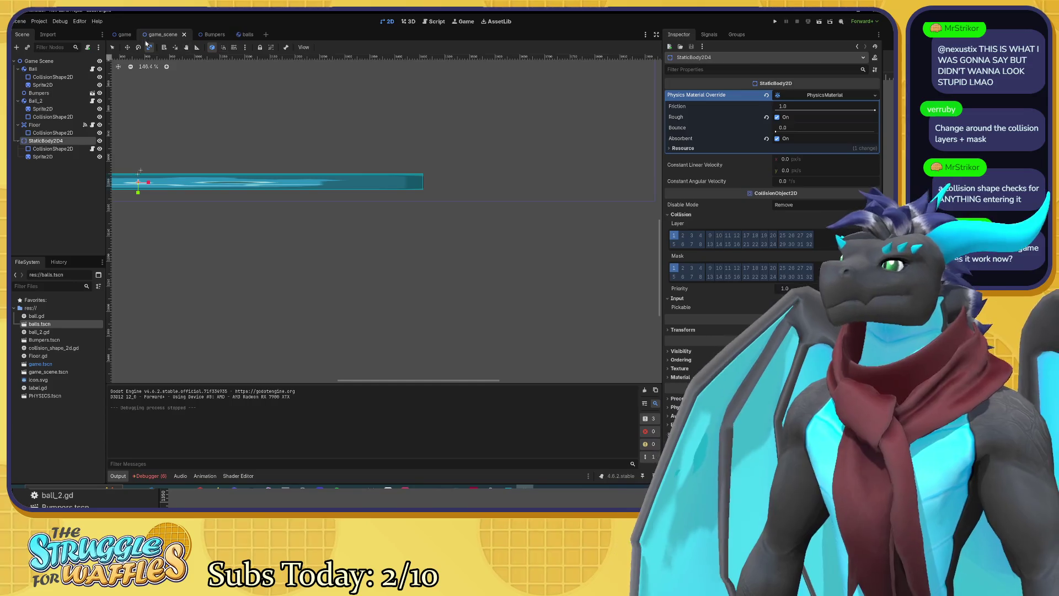
pyautogui.click(39, 71)
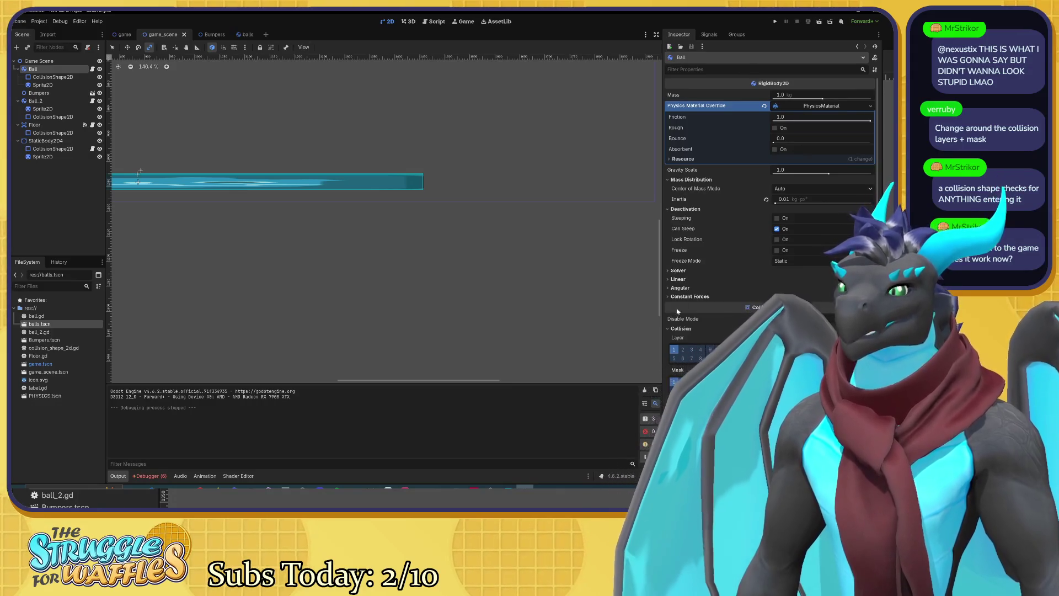
# Step: Add collision layer 2 to Ball and mask 2 to Ball_2, then save and run
pyautogui.click(682, 349)
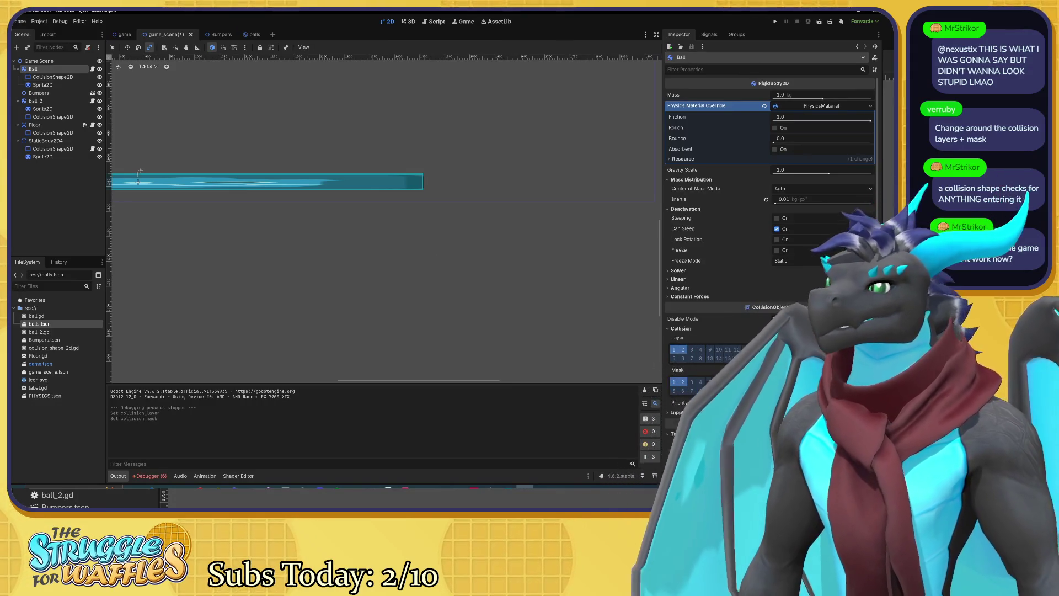
pyautogui.click(36, 101)
pyautogui.click(686, 317)
pyautogui.click(680, 286)
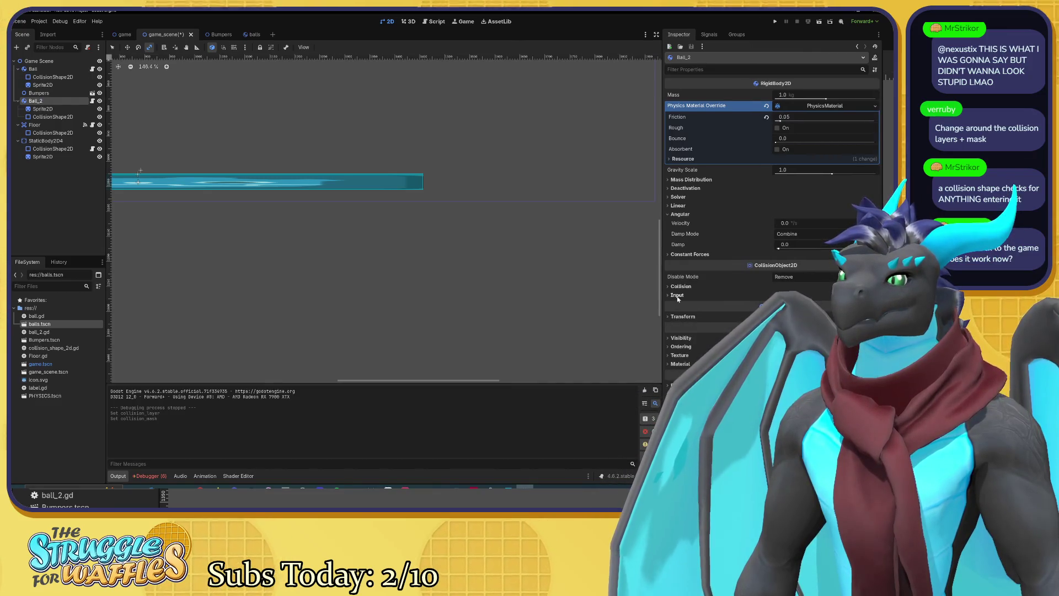
pyautogui.click(683, 340)
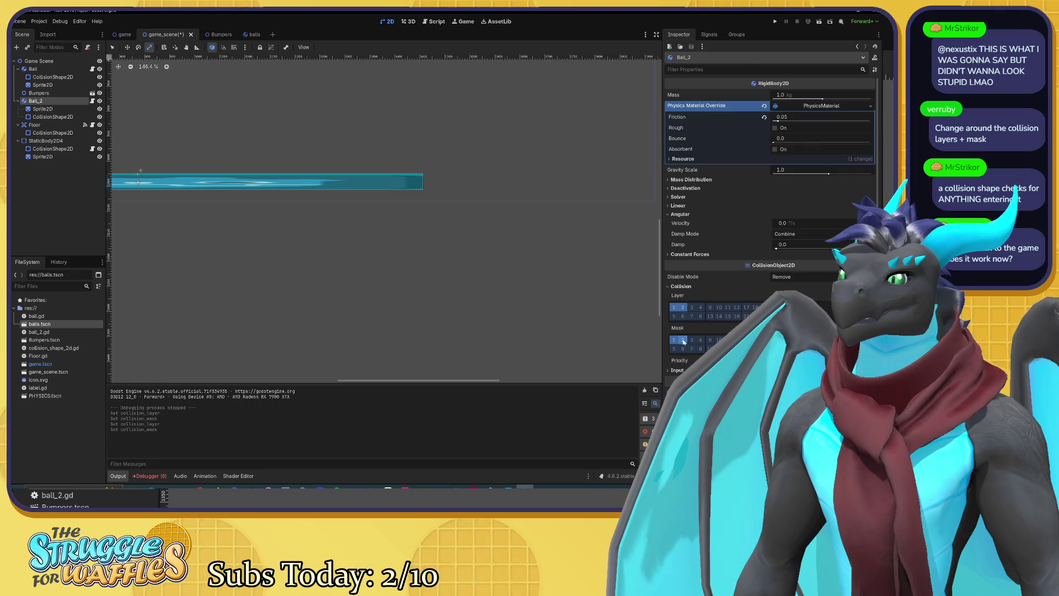
pyautogui.hotkey('ctrl', 's')
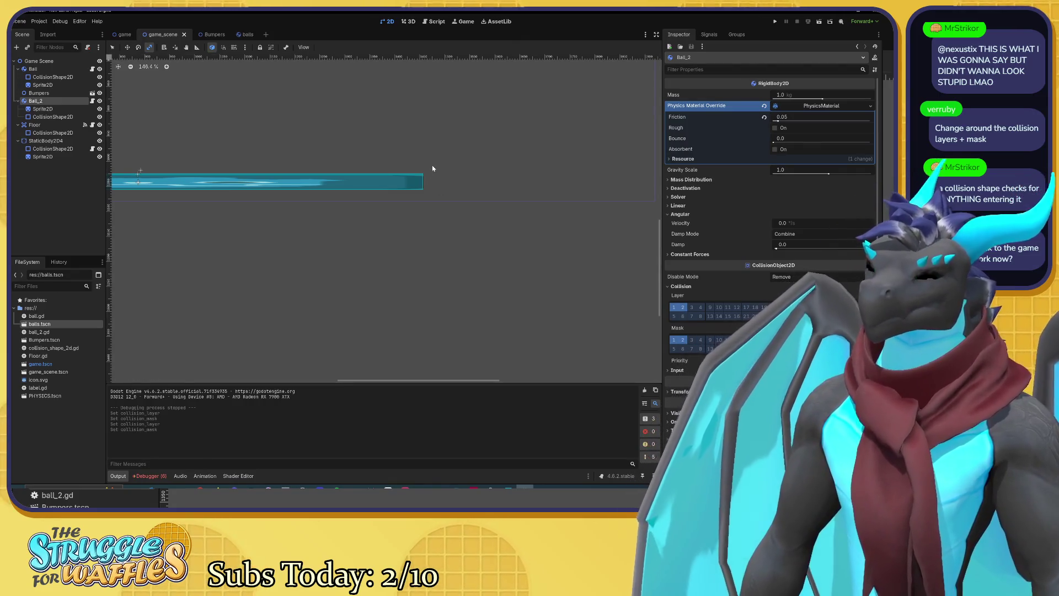
pyautogui.press('F5')
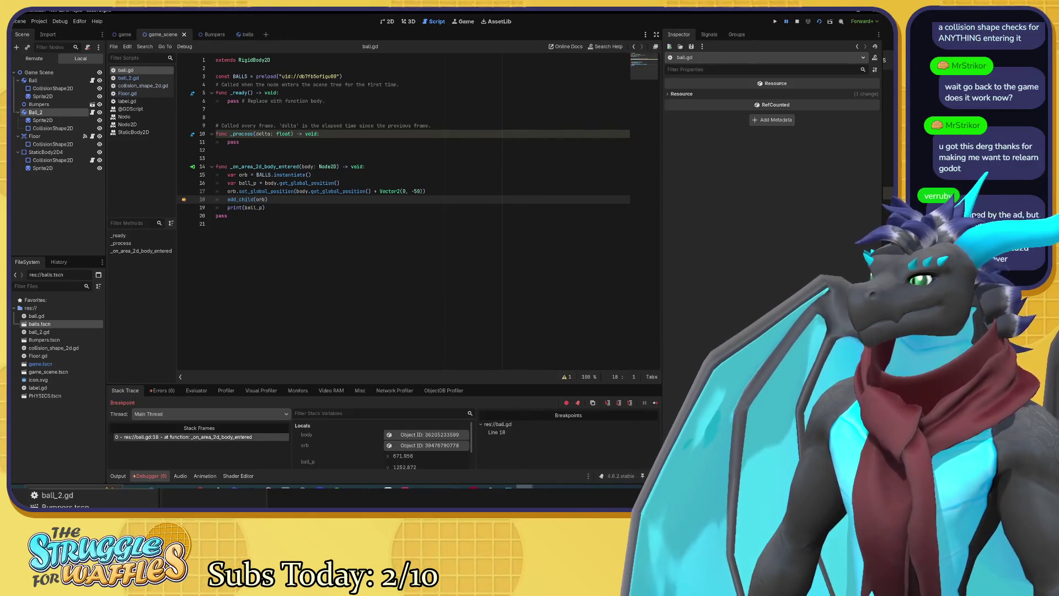
# Step: Move the game window to the upper right and scroll the debugger's Locals panel
pyautogui.moveTo(244, 182)
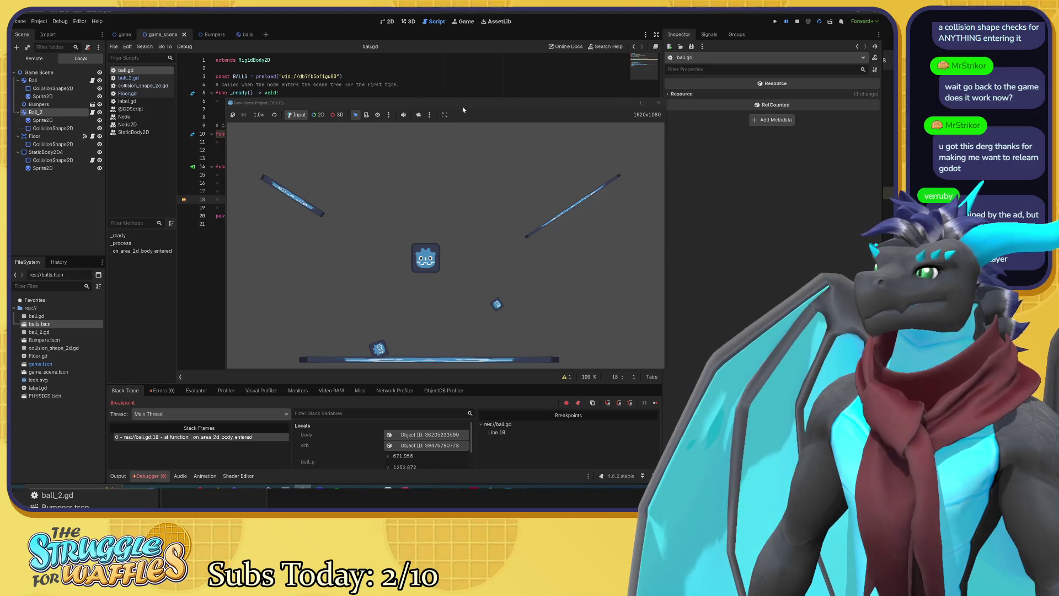
pyautogui.click(463, 109)
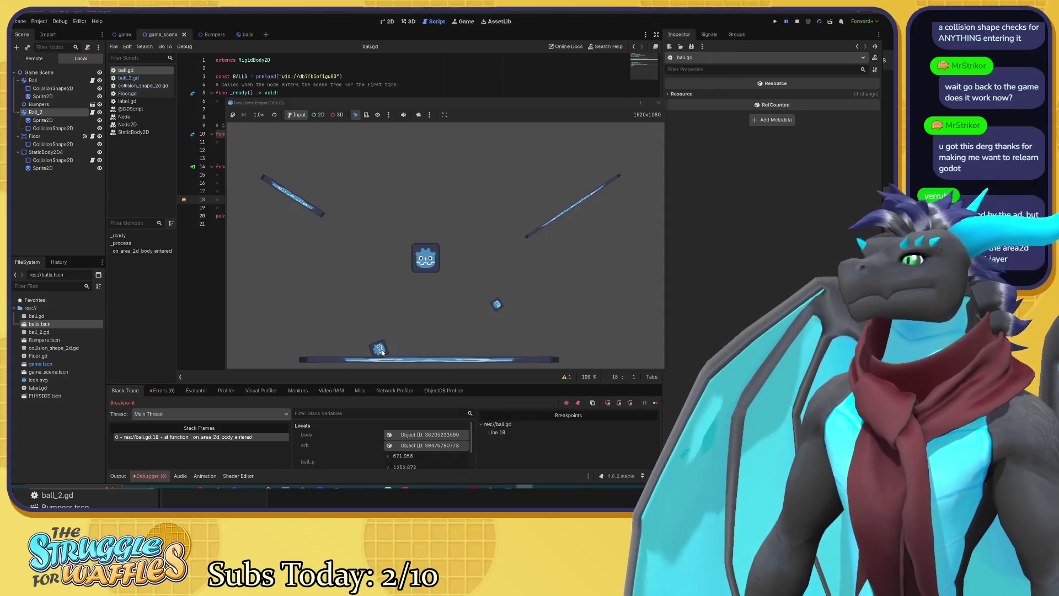
pyautogui.moveTo(421, 100)
pyautogui.mouseDown()
pyautogui.moveTo(507, 185)
pyautogui.moveTo(568, 54)
pyautogui.mouseUp()
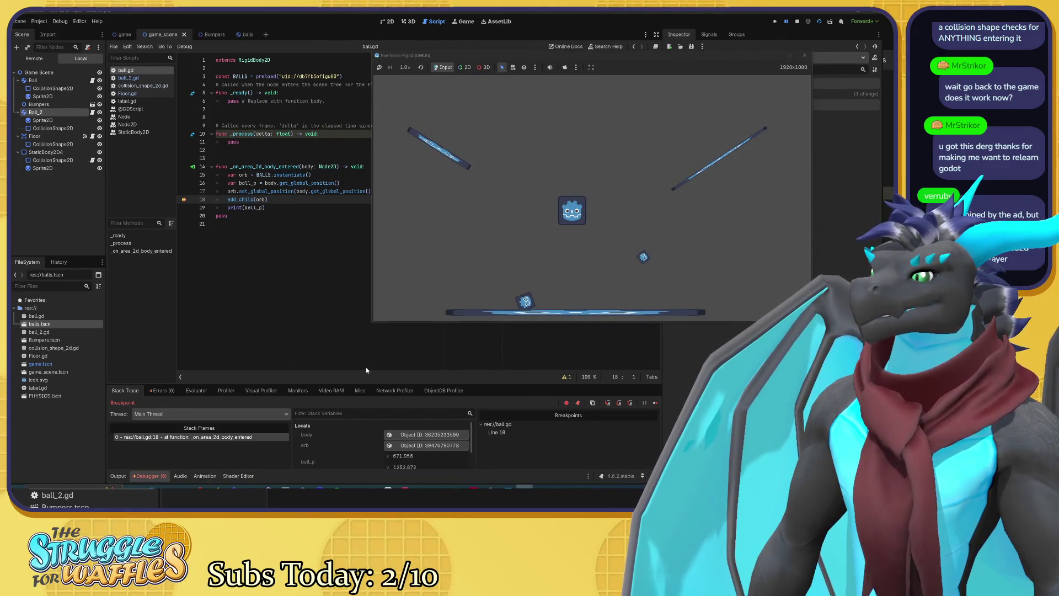
pyautogui.scroll(-1, 366, 439)
pyautogui.scroll(1, 366, 439)
pyautogui.scroll(-1, 366, 438)
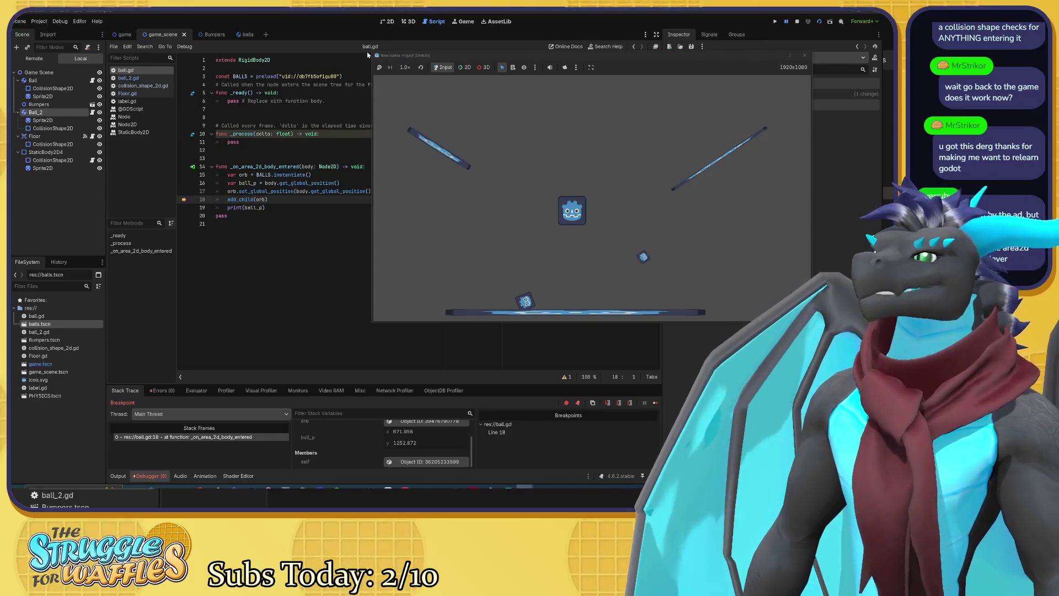
# Step: Return to the game_scene tab in the 2D editor and adjust the zoom
pyautogui.click(121, 34)
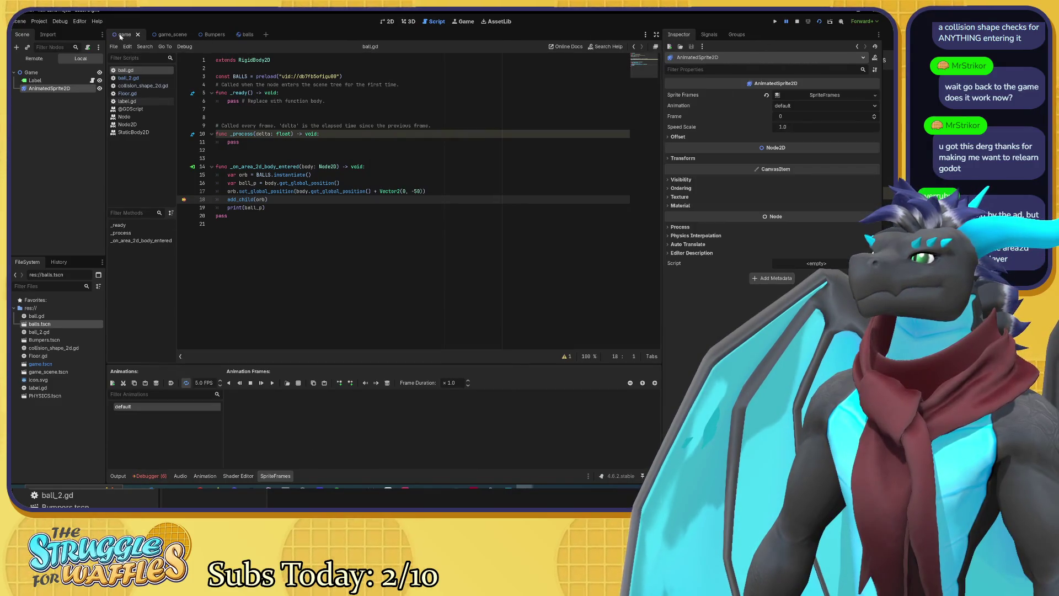
pyautogui.click(164, 35)
pyautogui.click(389, 21)
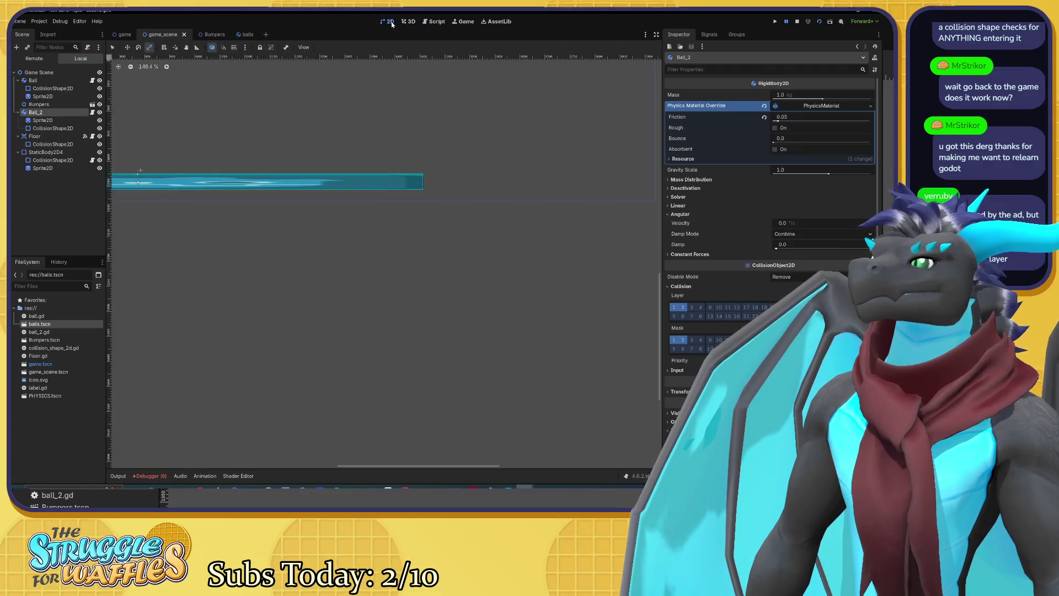
pyautogui.scroll(3, 386, 165)
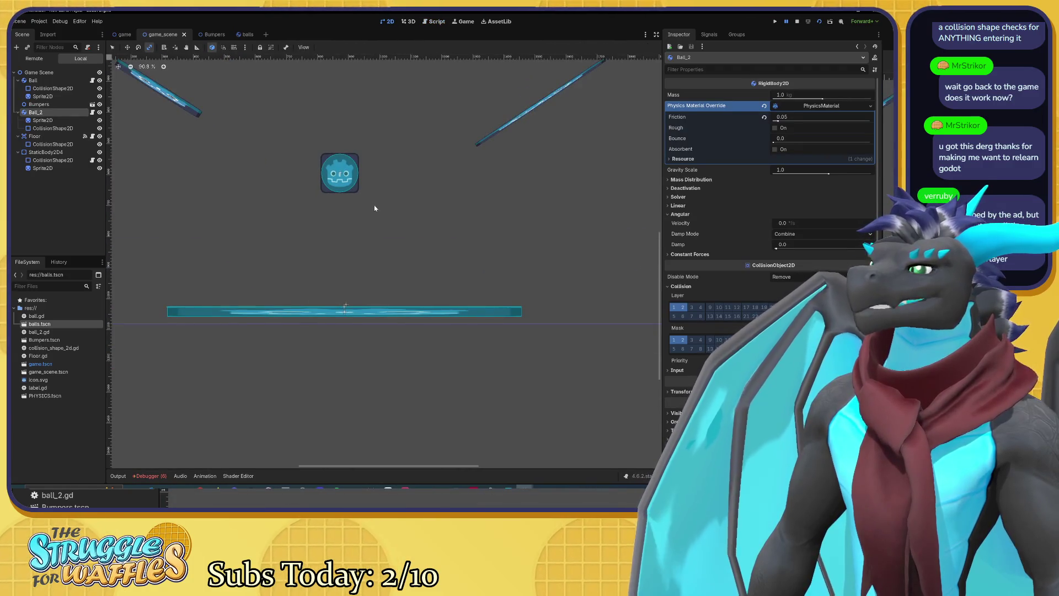
pyautogui.scroll(-1, 373, 208)
pyautogui.scroll(-3, 276, 231)
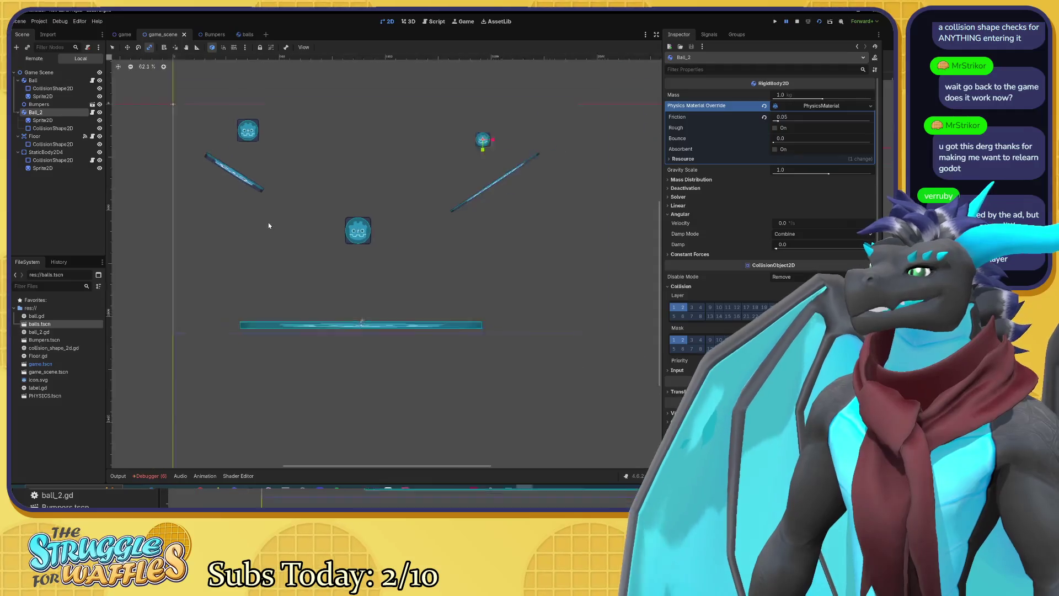
# Step: Select the Ball node and drag it slightly right and down on the canvas
pyautogui.click(33, 81)
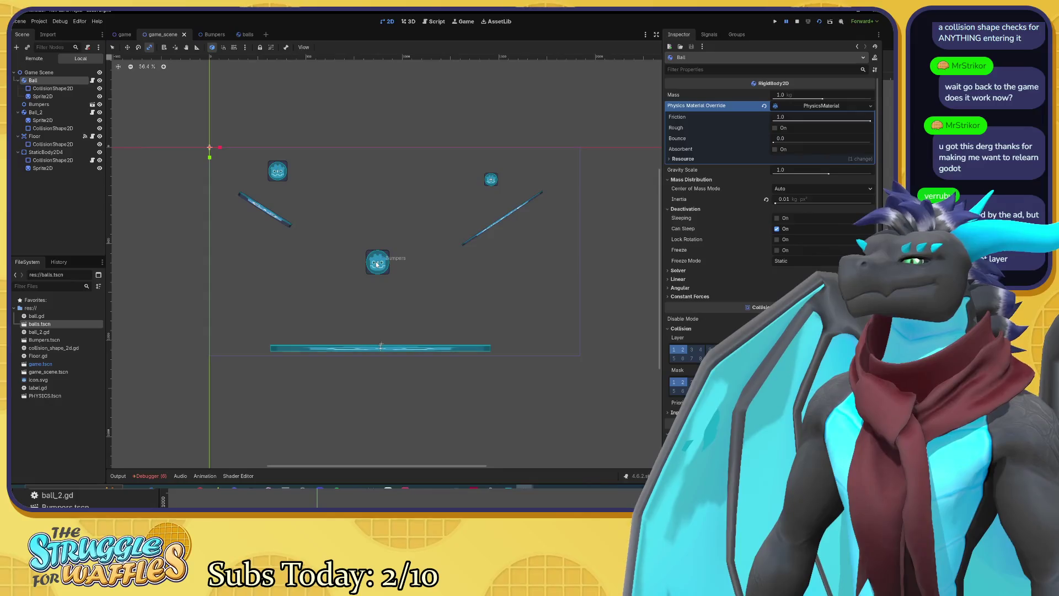
pyautogui.scroll(5, 276, 173)
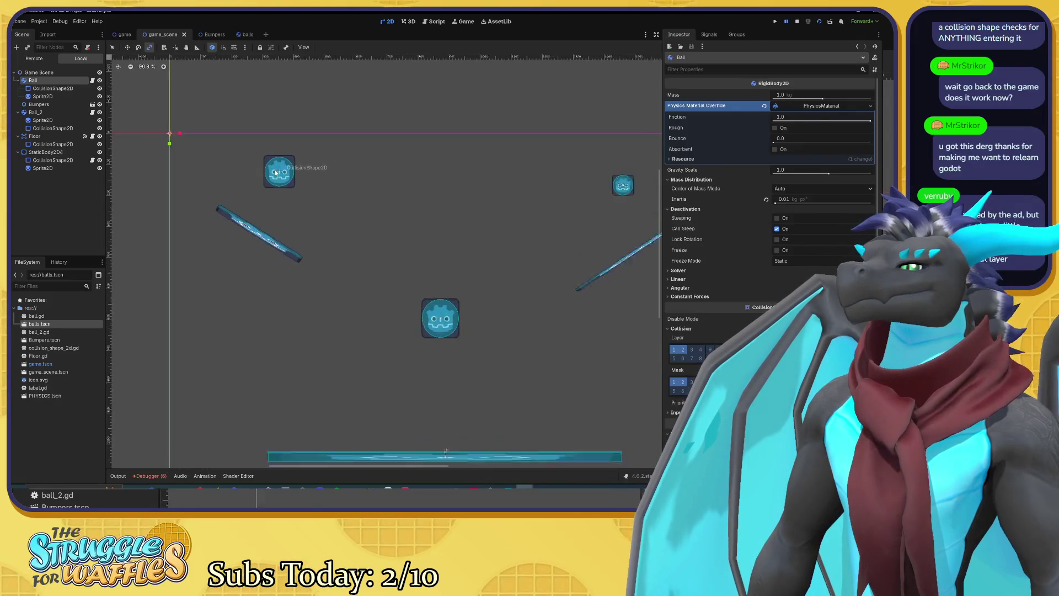
pyautogui.click(53, 88)
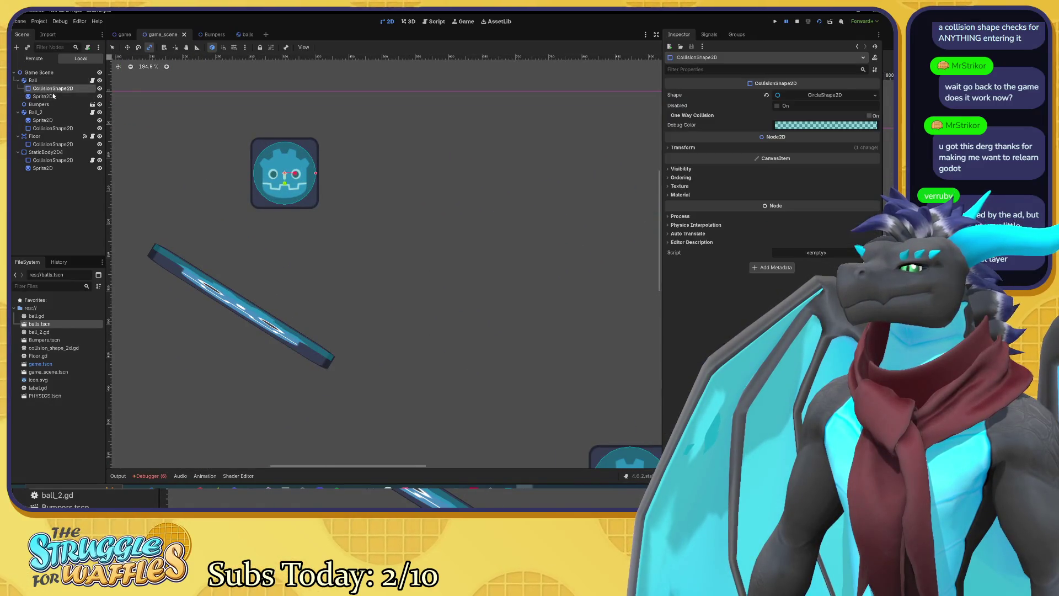
pyautogui.click(55, 104)
pyautogui.click(55, 96)
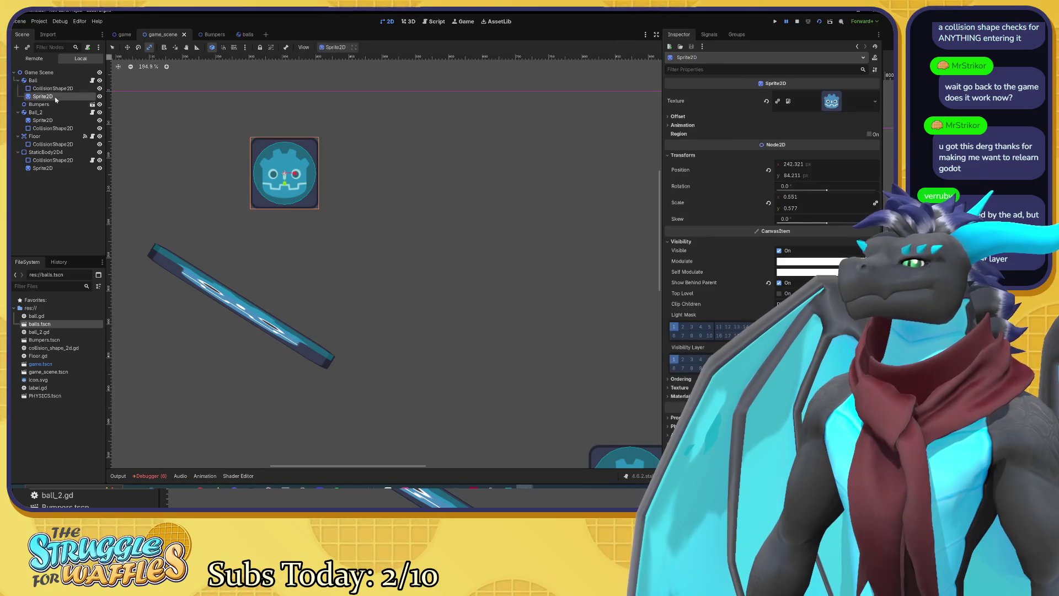
pyautogui.click(55, 82)
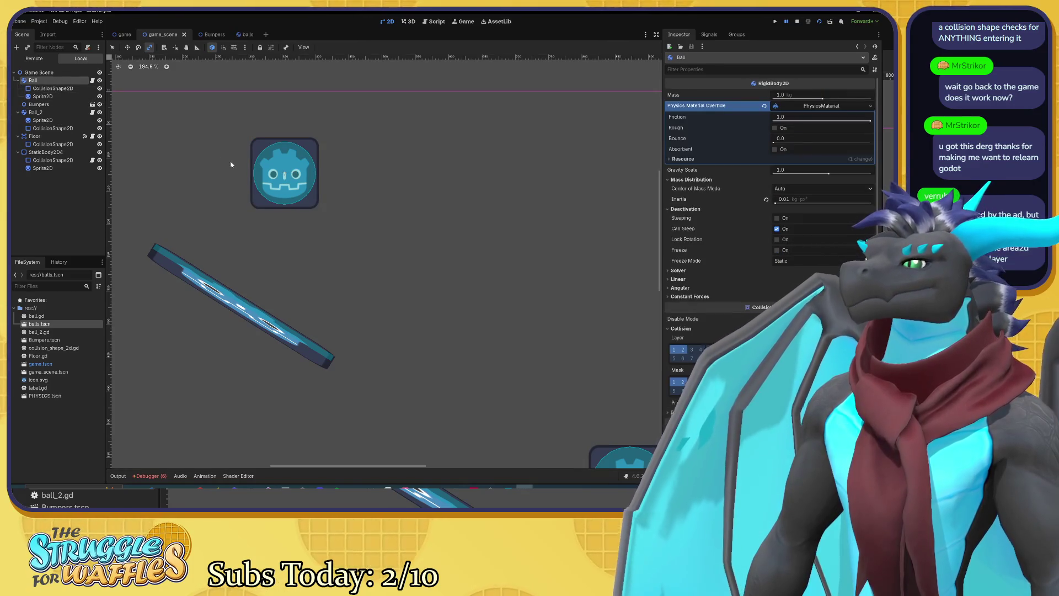
pyautogui.scroll(-6, 294, 182)
pyautogui.scroll(-6, 300, 184)
pyautogui.moveTo(307, 181); pyautogui.dragTo(325, 184)
pyautogui.scroll(12, 241, 154)
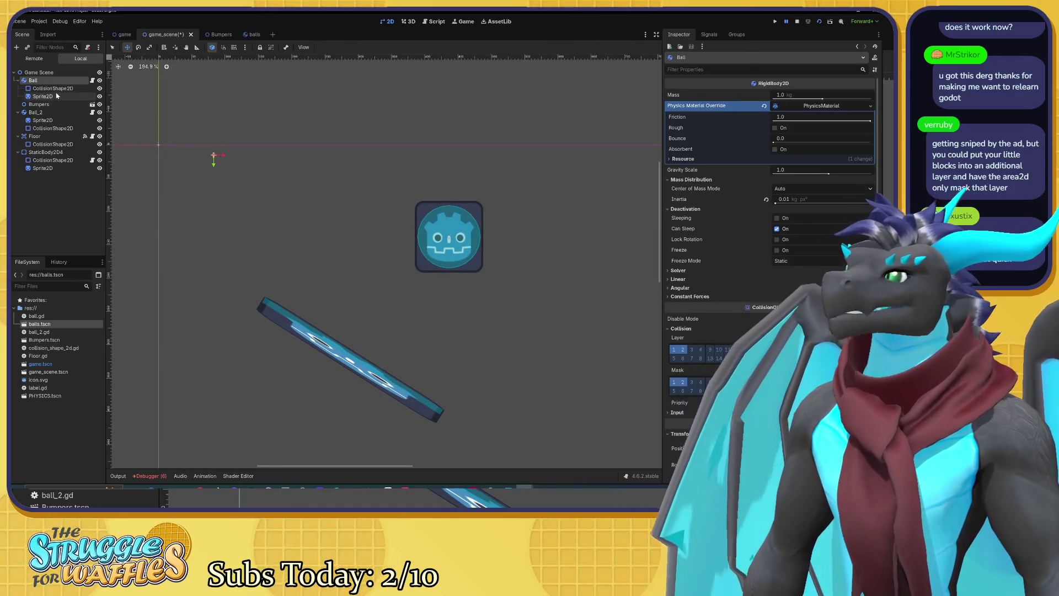
# Step: Move the Ball's collision shape and sprite together and reset their position to 0, 0
pyautogui.click(441, 240)
pyautogui.keyDown('shift'); pyautogui.click(436, 237); pyautogui.keyUp('shift')
pyautogui.moveTo(451, 246)
pyautogui.mouseDown()
pyautogui.moveTo(224, 192)
pyautogui.moveTo(217, 164)
pyautogui.mouseUp()
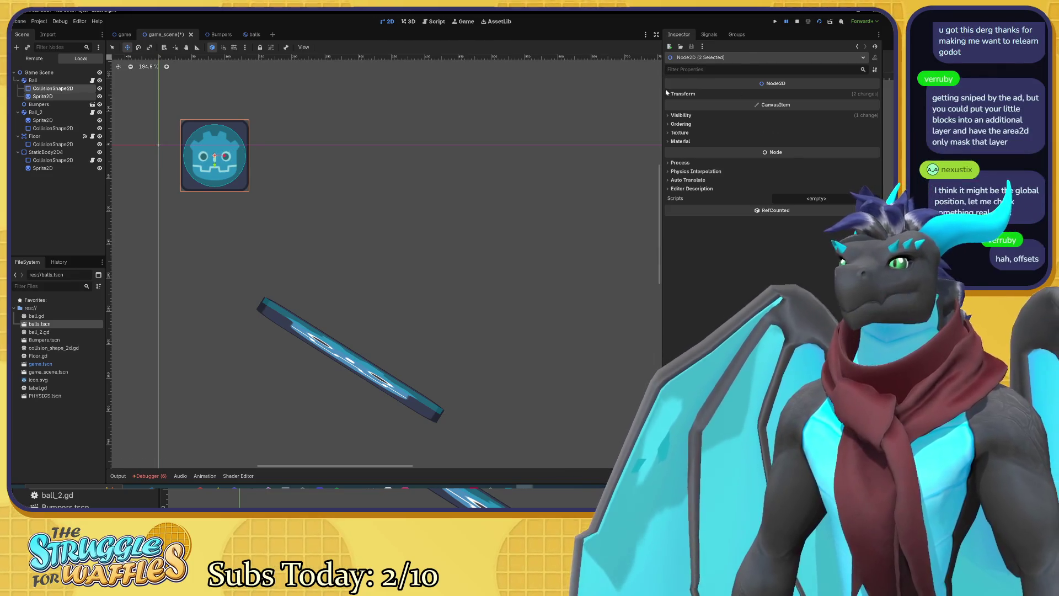
pyautogui.click(668, 93)
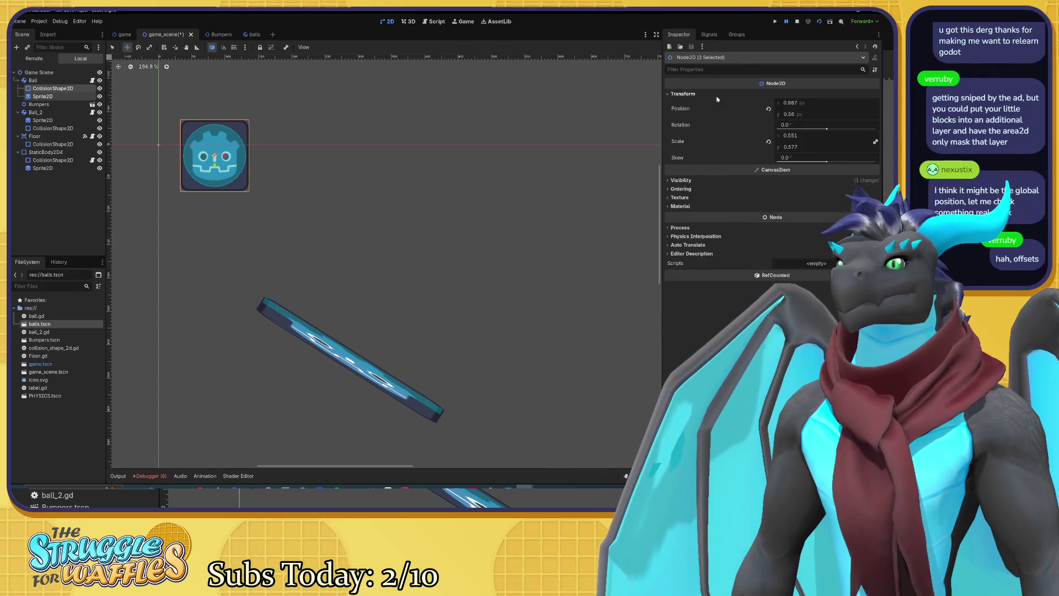
pyautogui.click(768, 110)
pyautogui.scroll(-4, 461, 199)
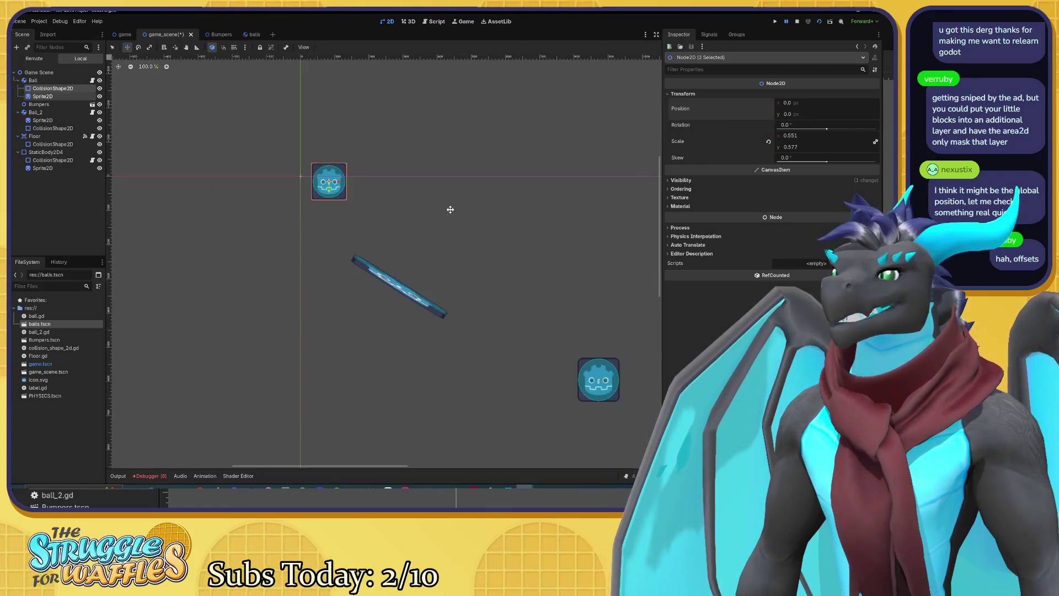
pyautogui.moveTo(366, 194)
pyautogui.mouseDown()
pyautogui.moveTo(448, 237)
pyautogui.moveTo(513, 234)
pyautogui.moveTo(379, 166)
pyautogui.mouseUp()
pyautogui.press('Escape')
# Step: Check the Ball node, then inspect Ball_2's collision shape and Sprite2D
pyautogui.click(49, 82)
pyautogui.press('Escape')
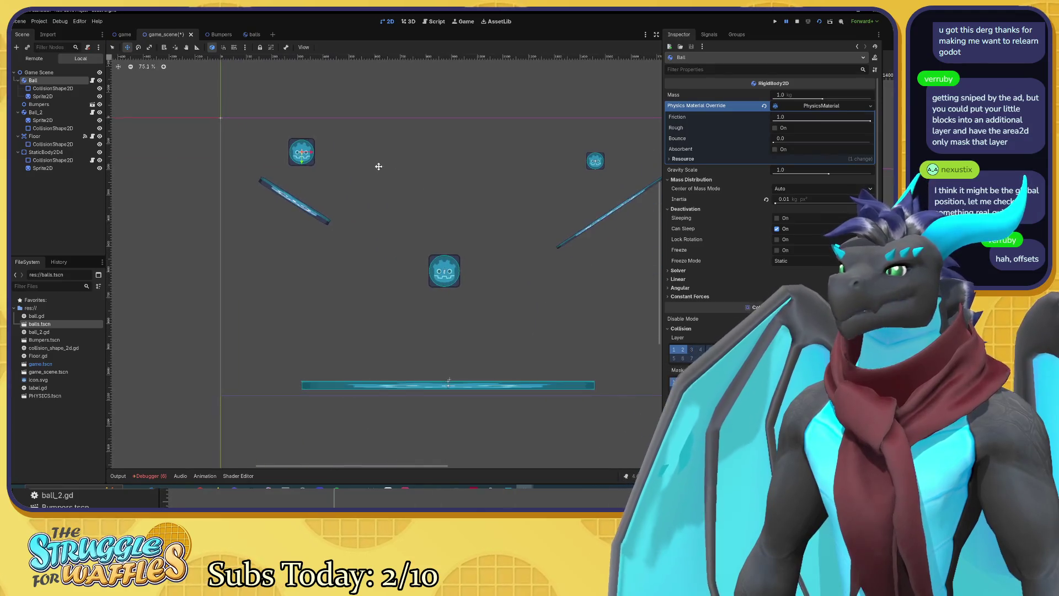
pyautogui.click(50, 113)
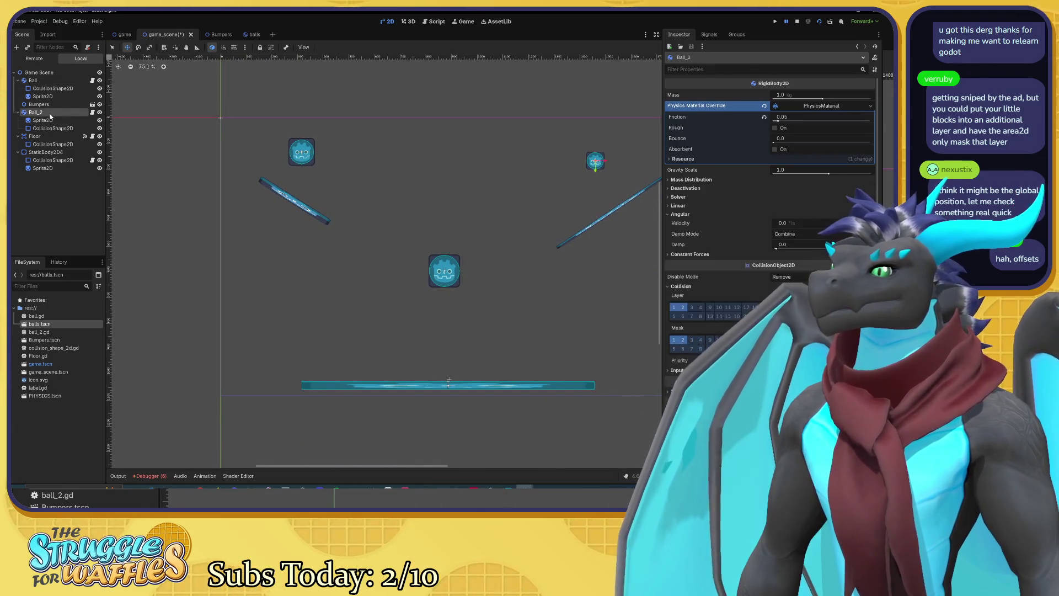
pyautogui.moveTo(474, 144); pyautogui.dragTo(298, 149)
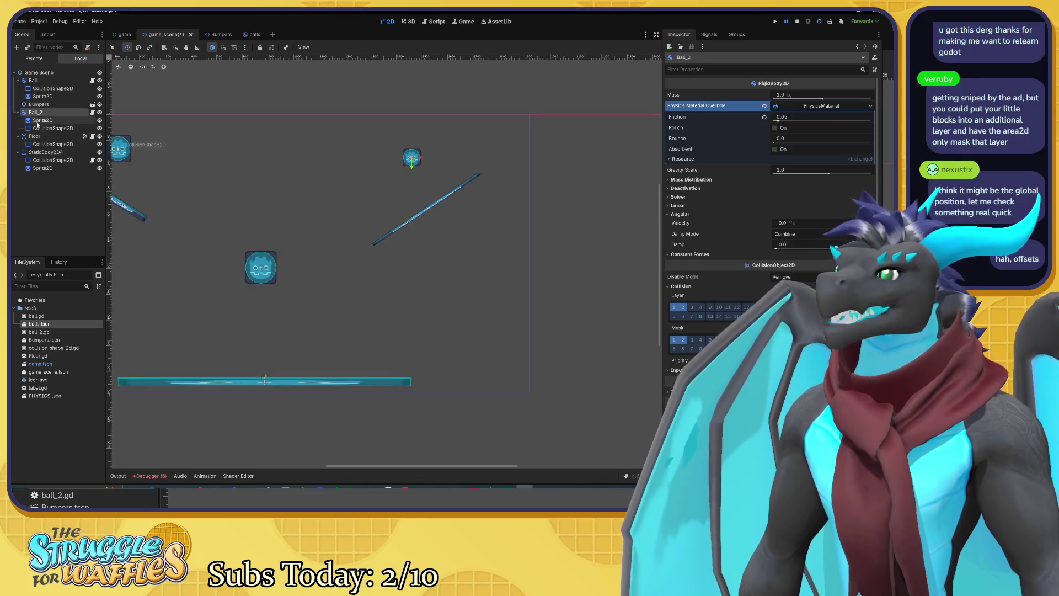
pyautogui.click(47, 128)
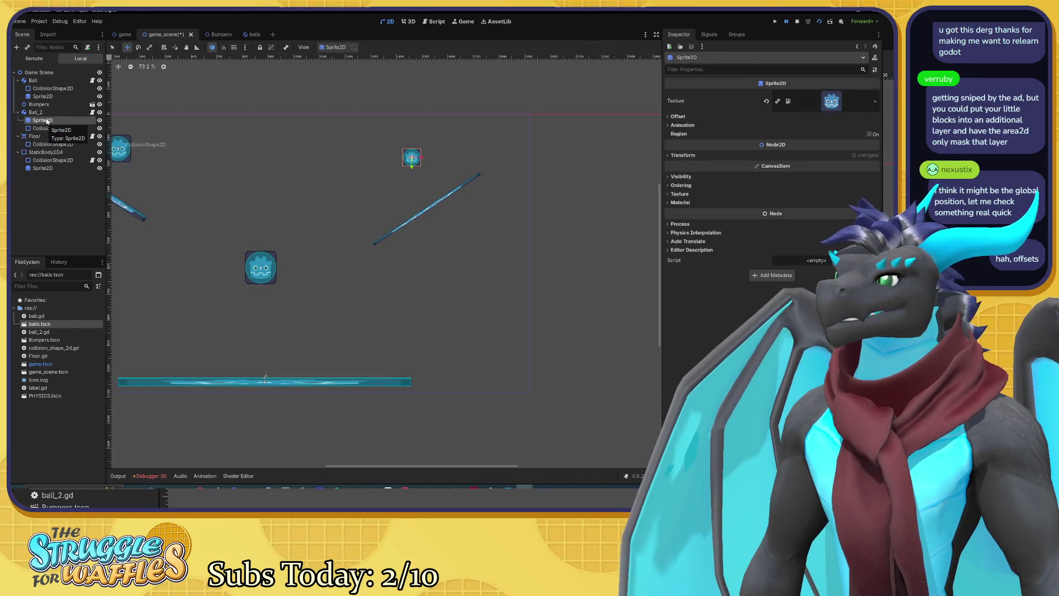
pyautogui.click(45, 113)
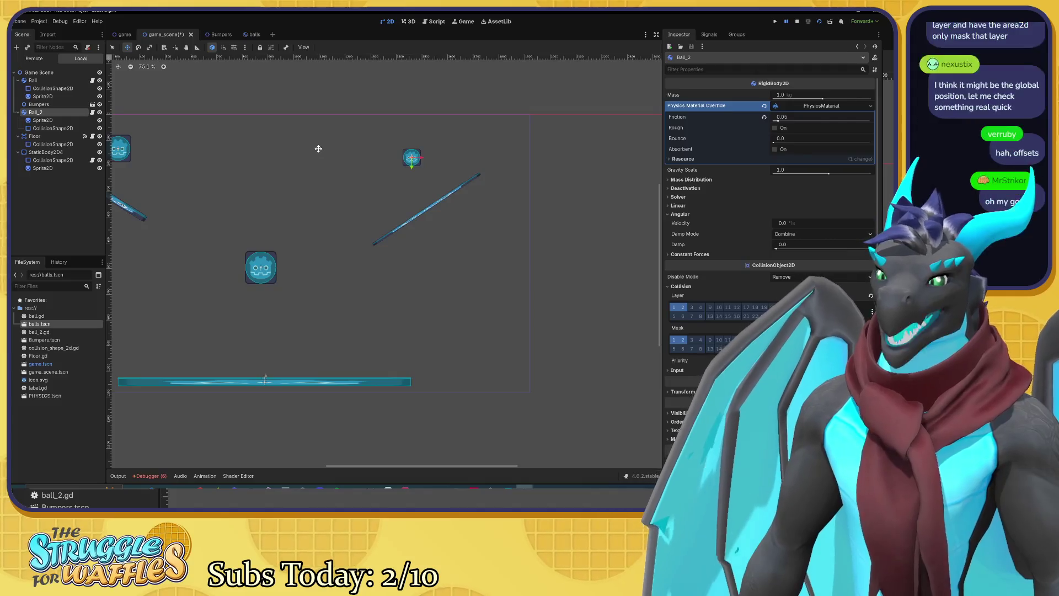
pyautogui.moveTo(371, 158)
pyautogui.mouseDown()
pyautogui.moveTo(334, 150)
pyautogui.moveTo(441, 185)
pyautogui.mouseUp()
# Step: Save game_scene and run the project until it pauses at ball.gd line 18
pyautogui.hotkey('ctrl', 's')
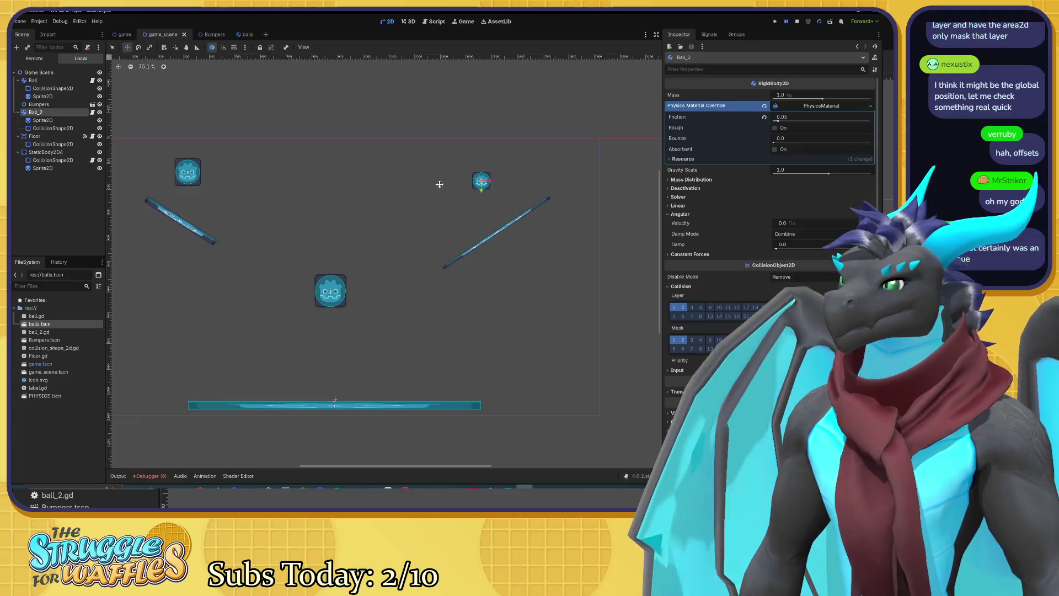
pyautogui.moveTo(438, 183); pyautogui.dragTo(430, 182)
pyautogui.press('F5')
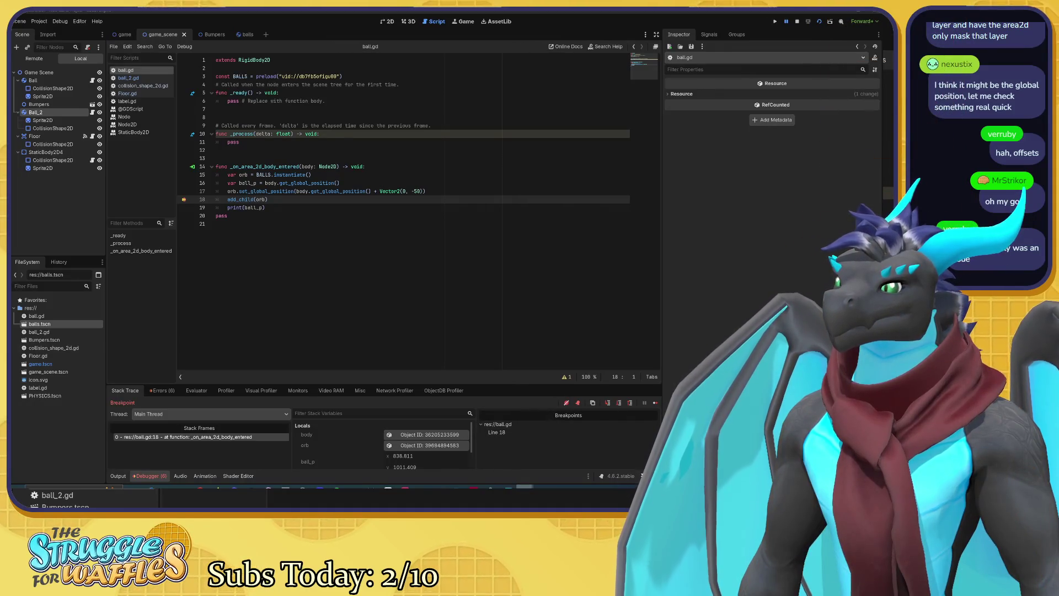
# Step: Resume the paused run past the line 18 breakpoint and close the game window
pyautogui.press('F12')
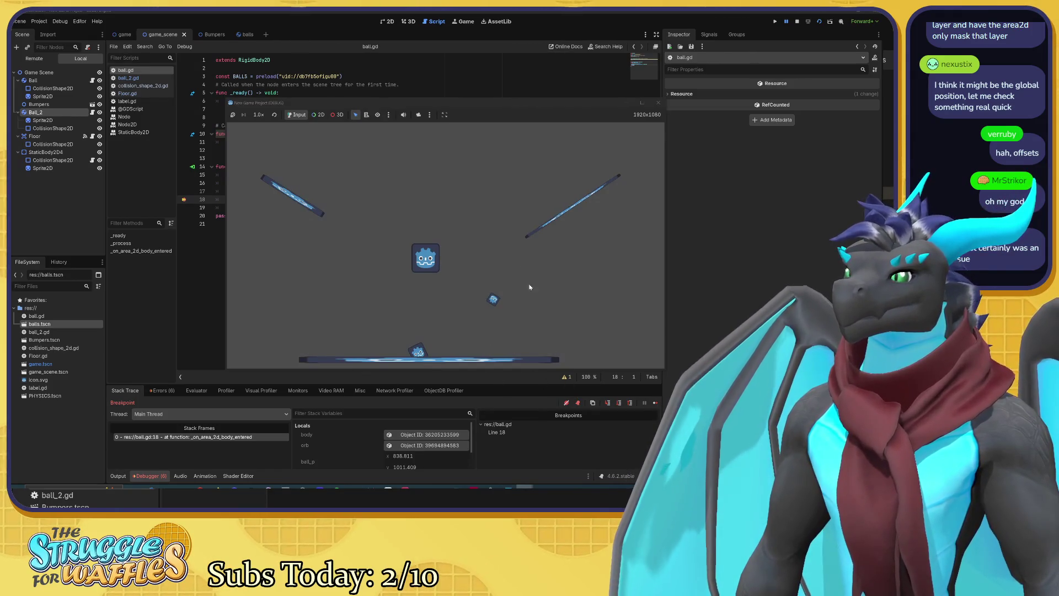
pyautogui.press('F12')
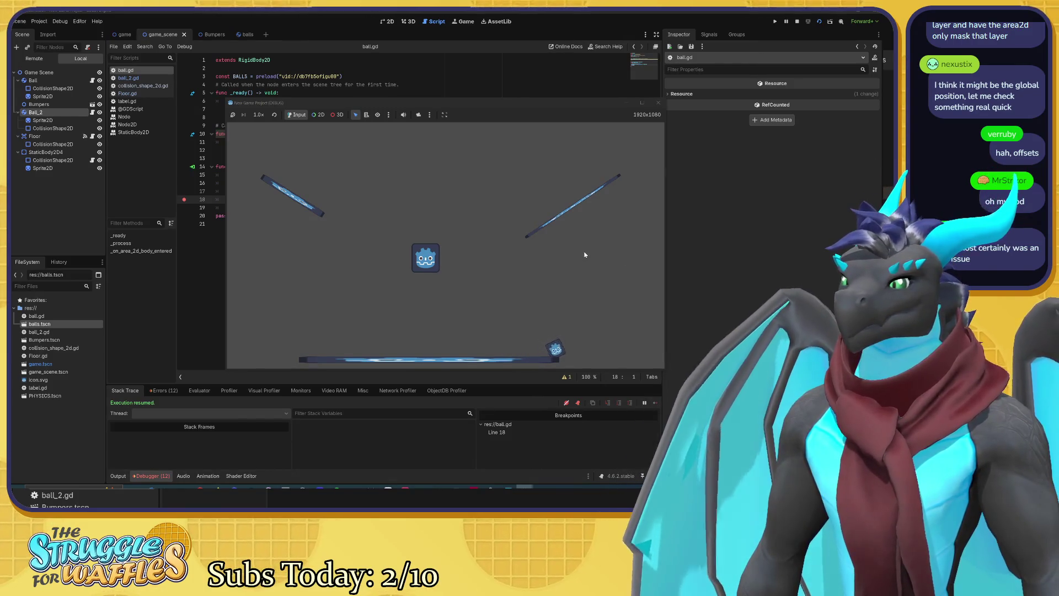
pyautogui.click(657, 102)
# Step: Clear ball.gd's line 18 breakpoint, rerun and stop the game, then show the Game workspace
pyautogui.click(185, 201)
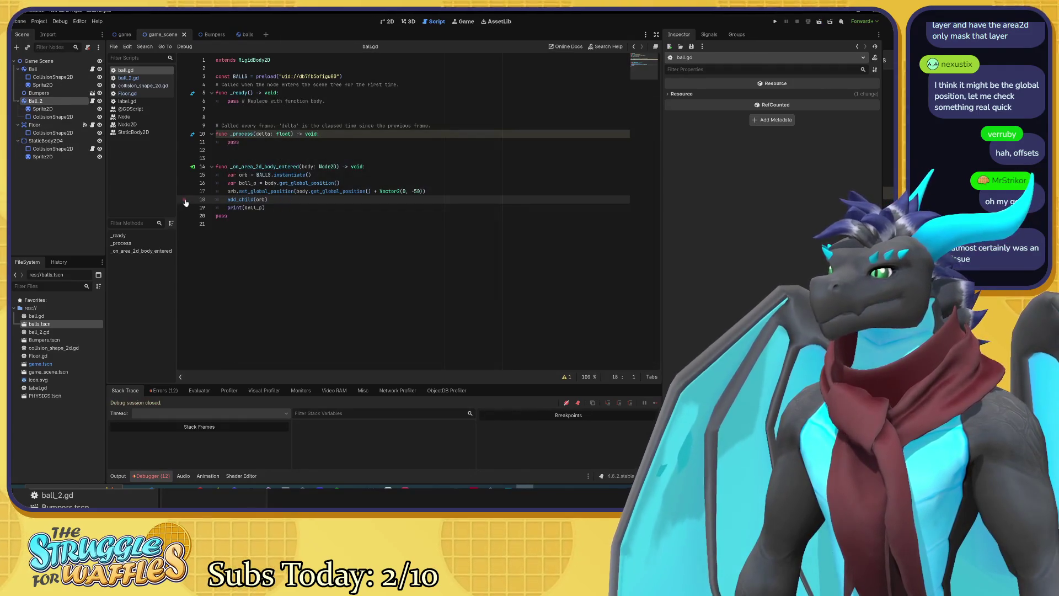
pyautogui.press('F5')
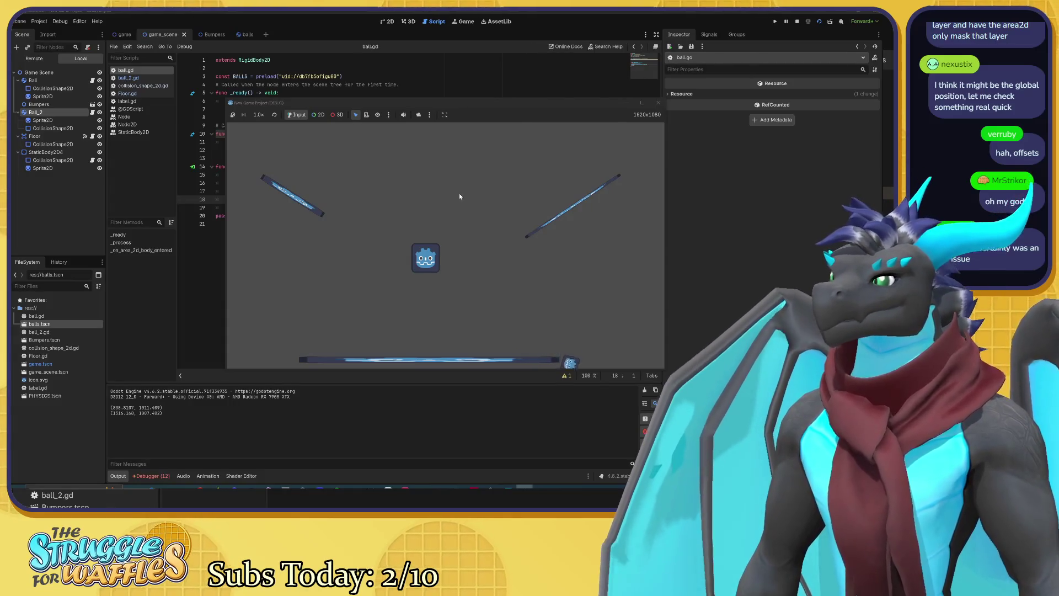
pyautogui.click(658, 103)
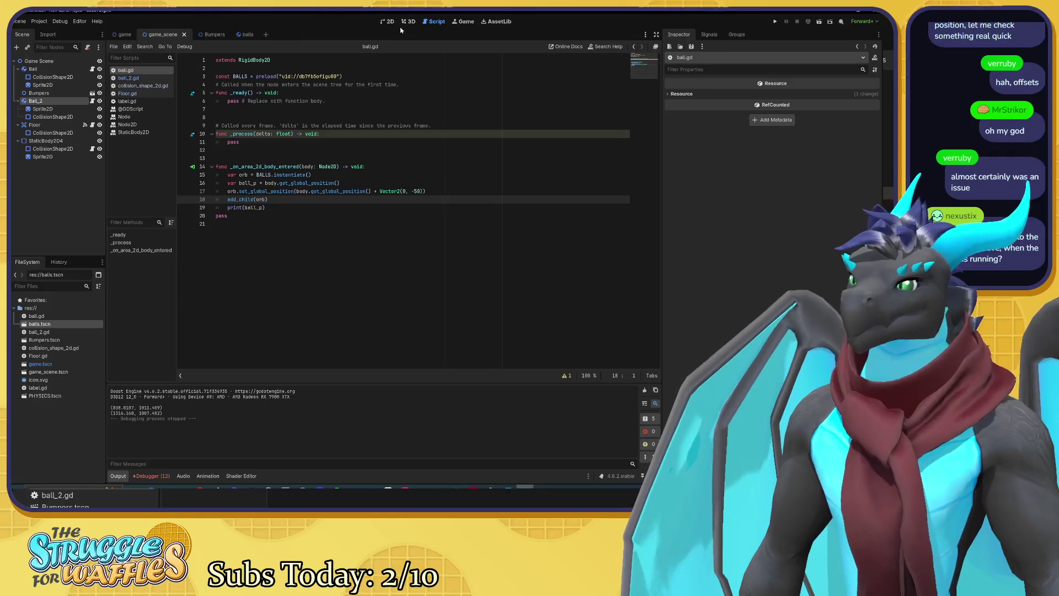
pyautogui.click(457, 26)
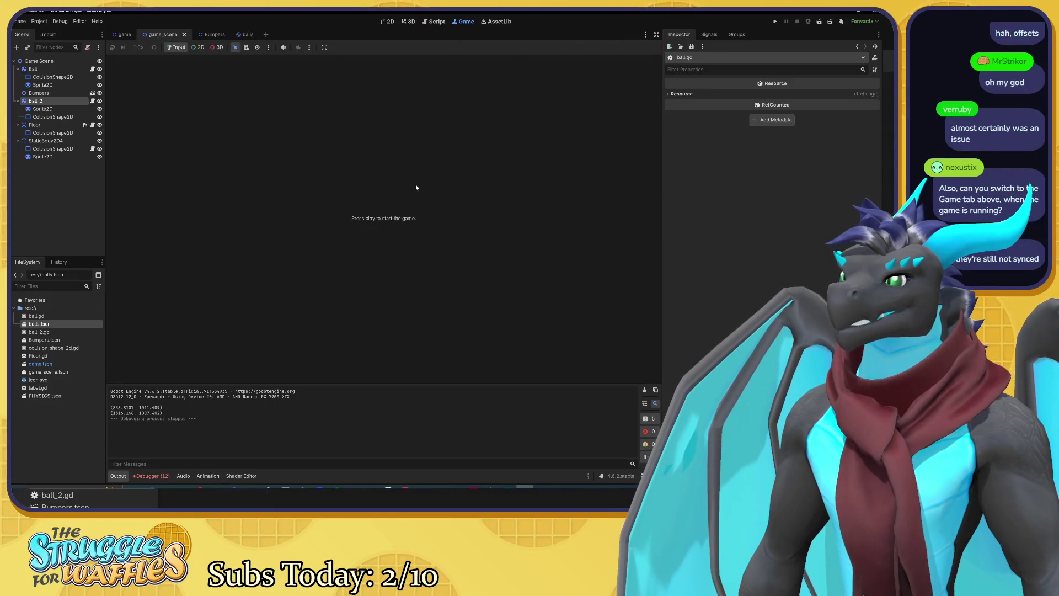
# Step: Run the game twice, then pass through the game scene tab and return to game_scene
pyautogui.press('F5')
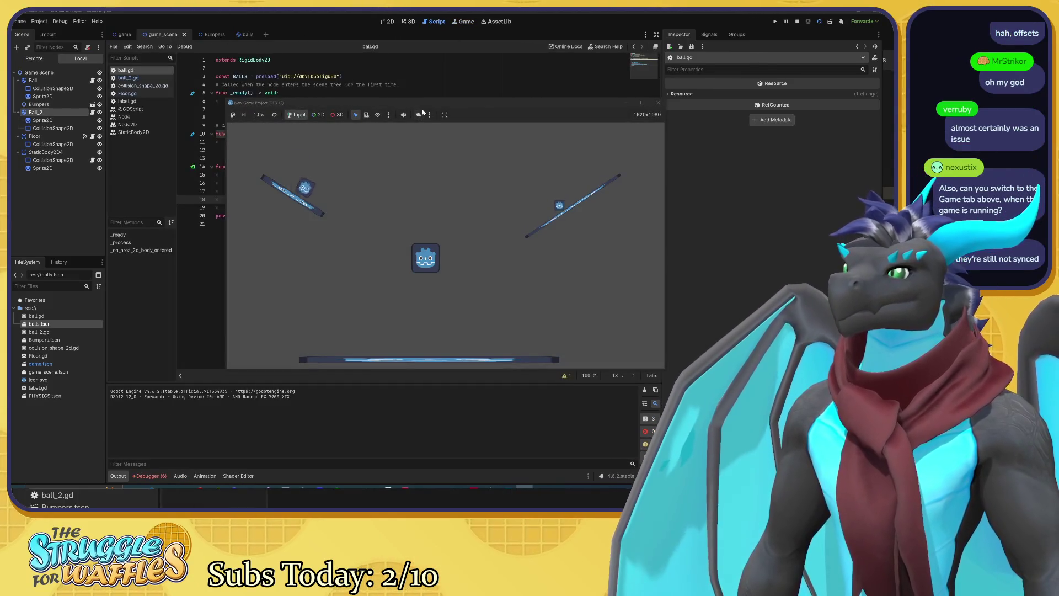
pyautogui.click(658, 102)
pyautogui.click(465, 22)
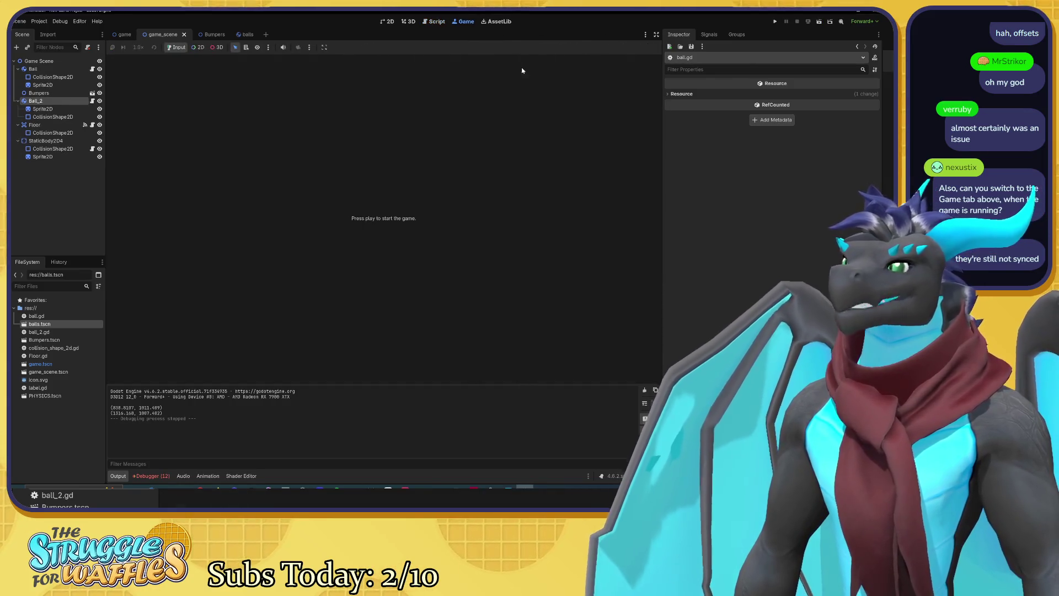
pyautogui.click(775, 21)
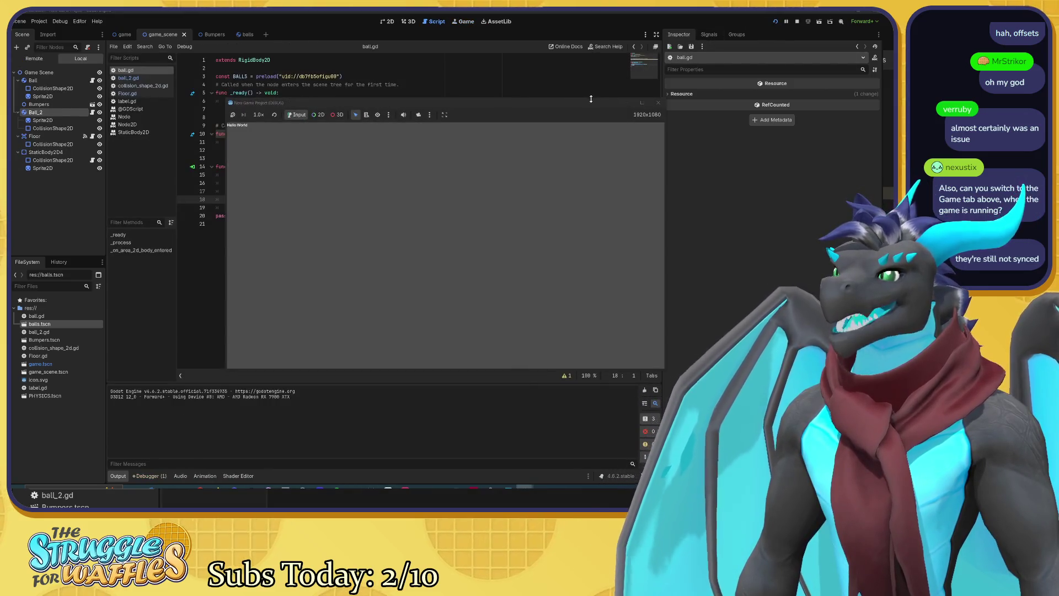
pyautogui.click(121, 35)
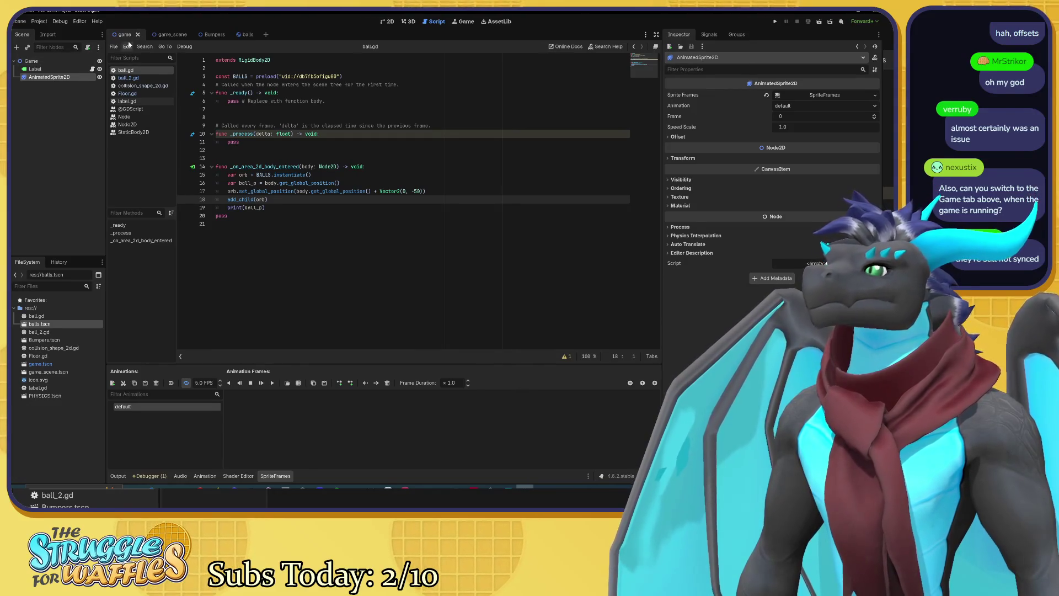
pyautogui.click(163, 34)
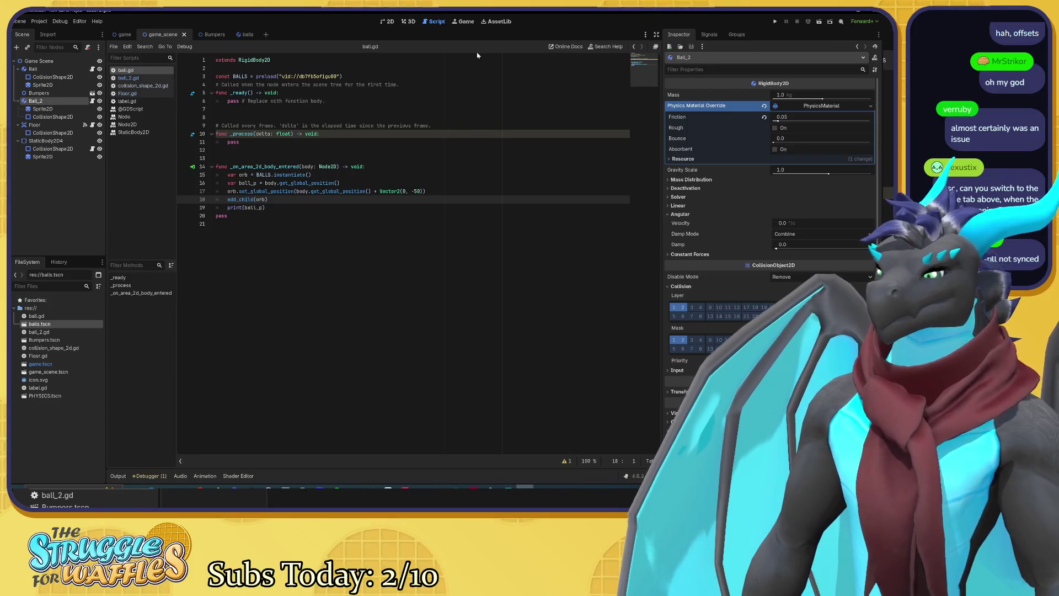
# Step: Run the game again to watch a ball drop between the bumpers, then return to ball.gd
pyautogui.press('F5')
pyautogui.press('F5')
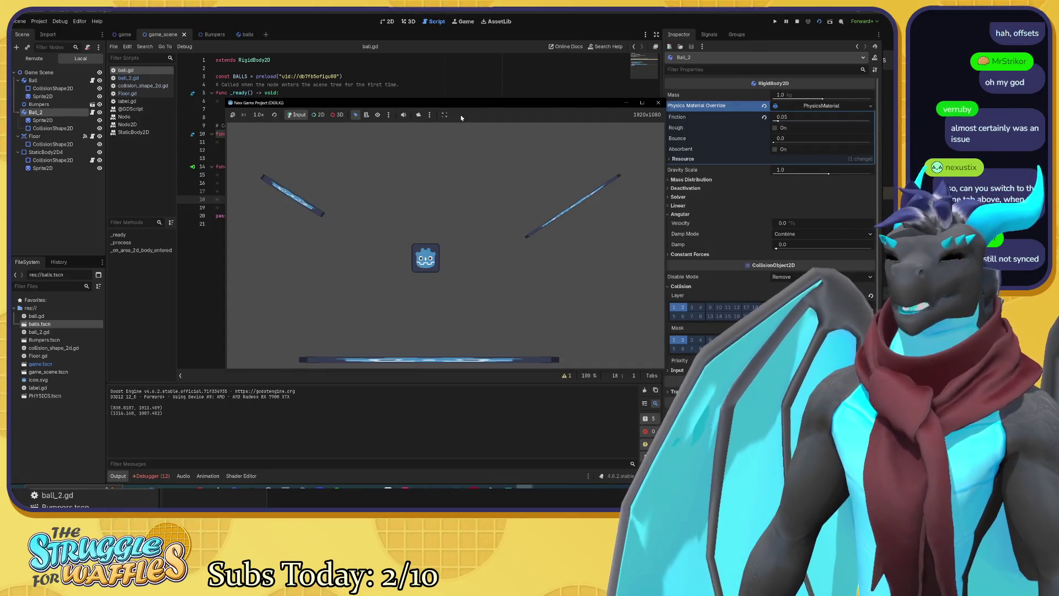
pyautogui.click(343, 76)
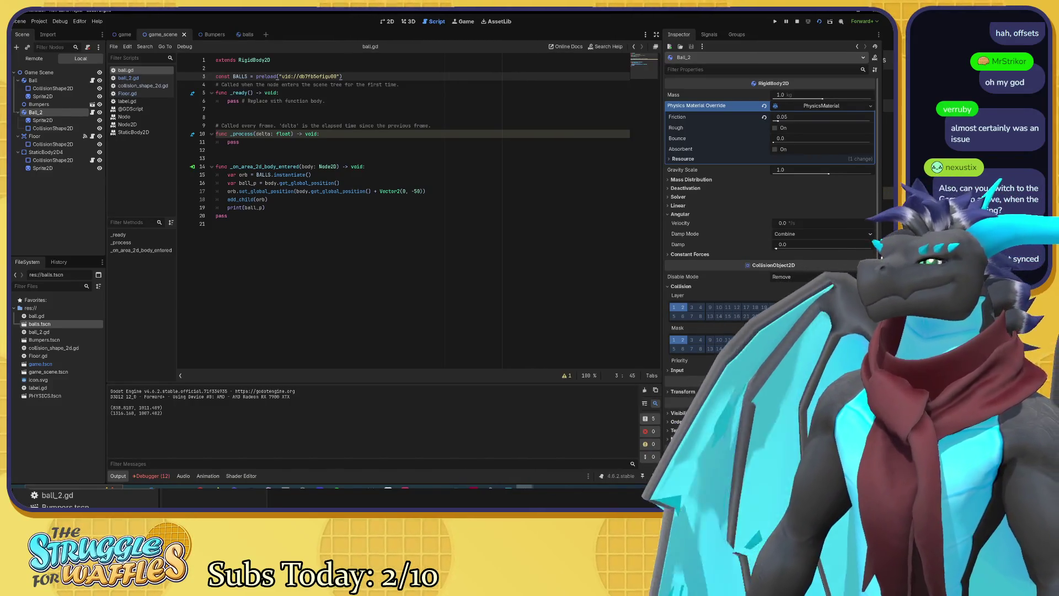
pyautogui.click(129, 78)
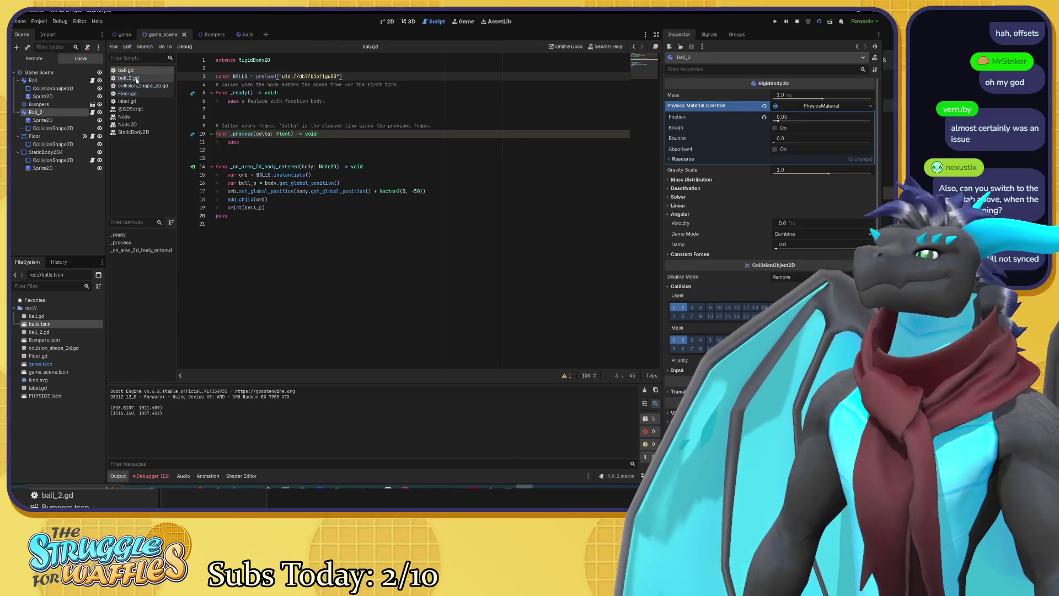
pyautogui.click(133, 70)
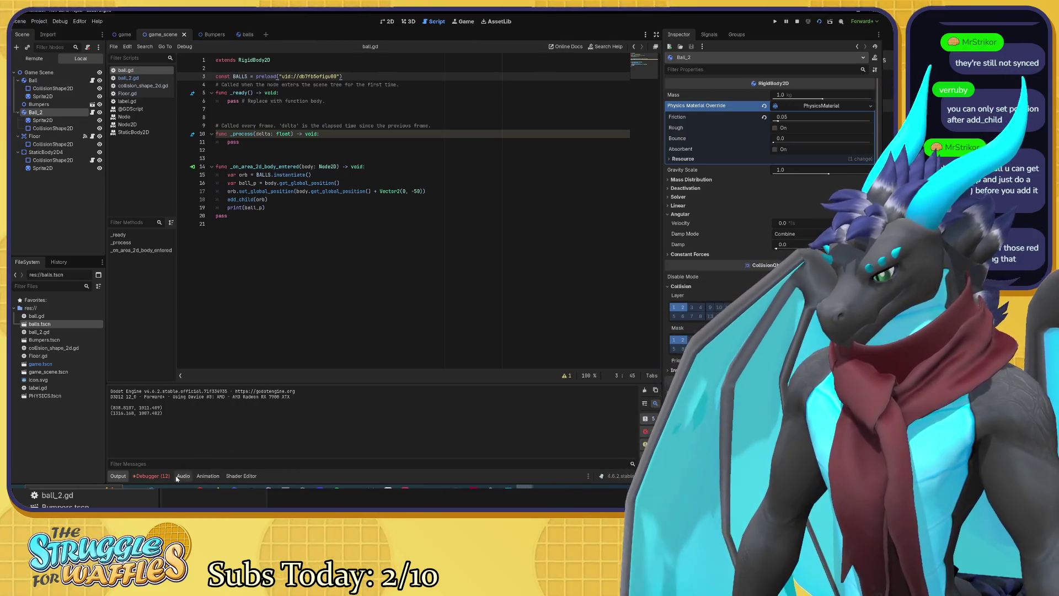
# Step: Review the 12 ball.gd line 18 'can't change state while flushing queries' errors in the Debugger's Errors list
pyautogui.click(150, 475)
pyautogui.click(164, 389)
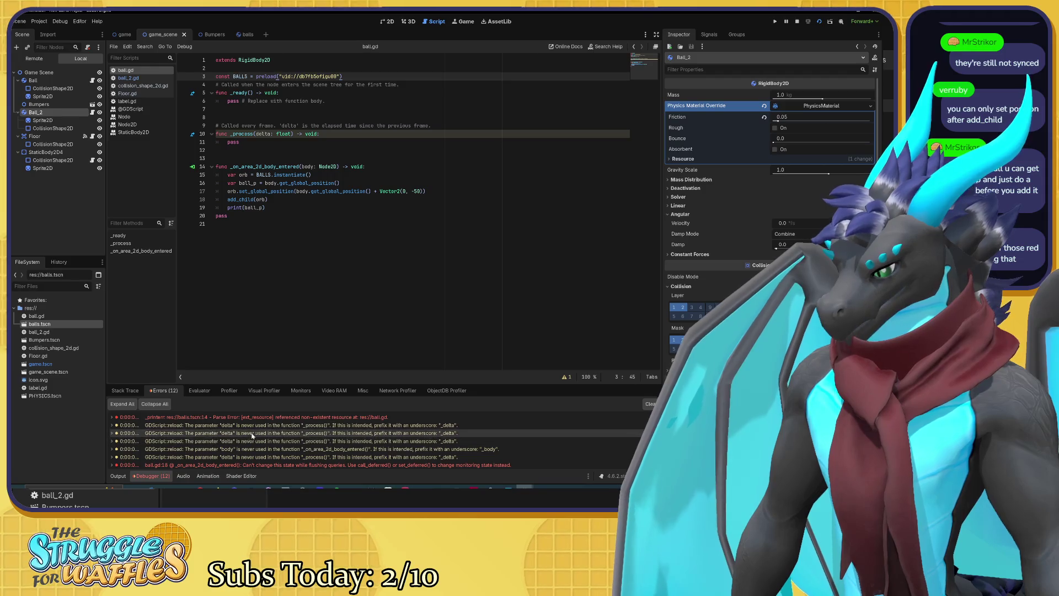
pyautogui.scroll(-2, 311, 456)
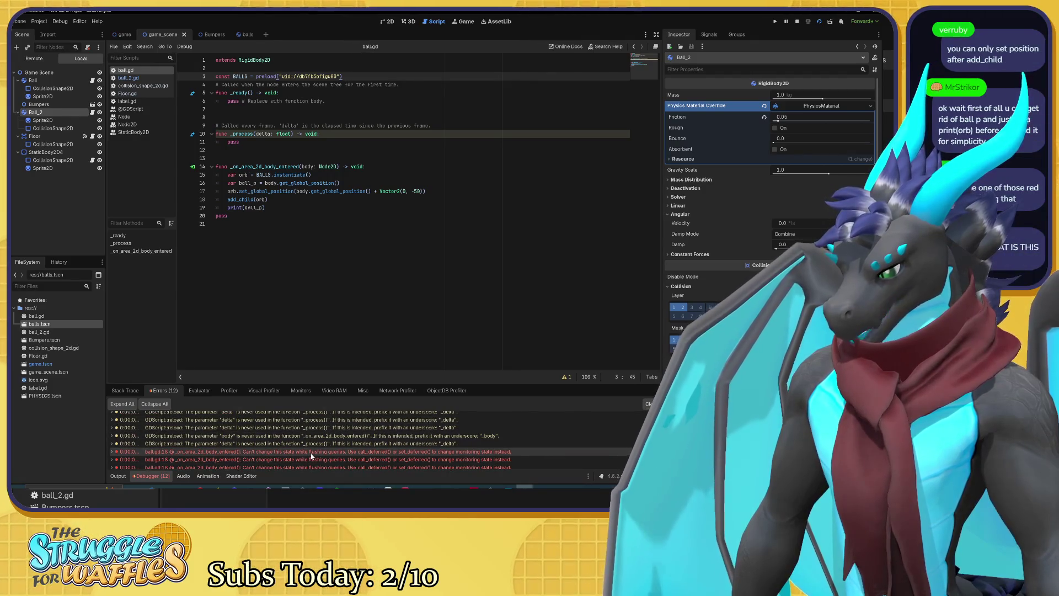
pyautogui.moveTo(312, 457)
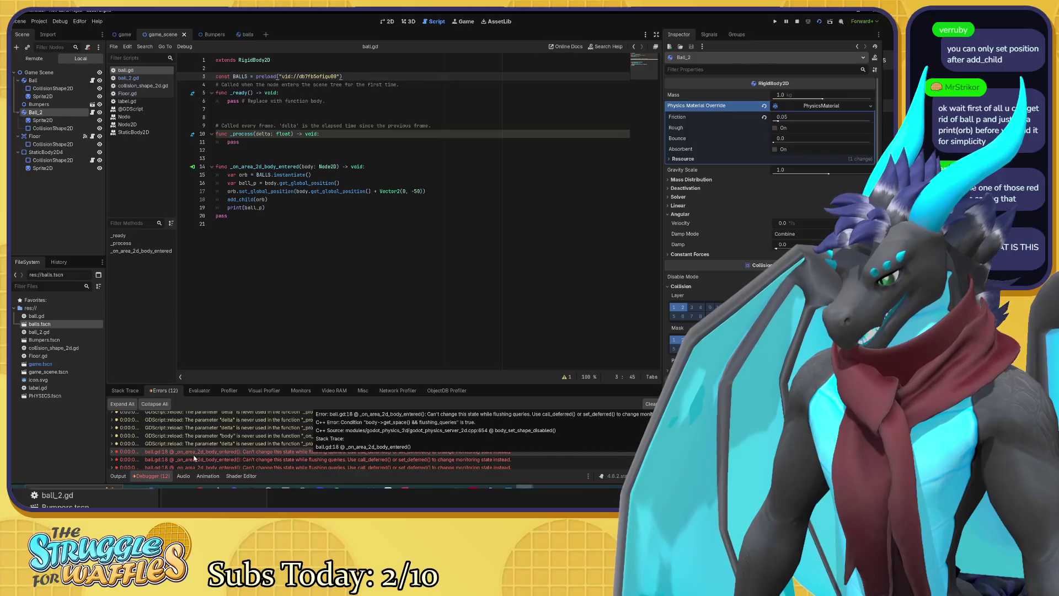
pyautogui.scroll(-3, 208, 457)
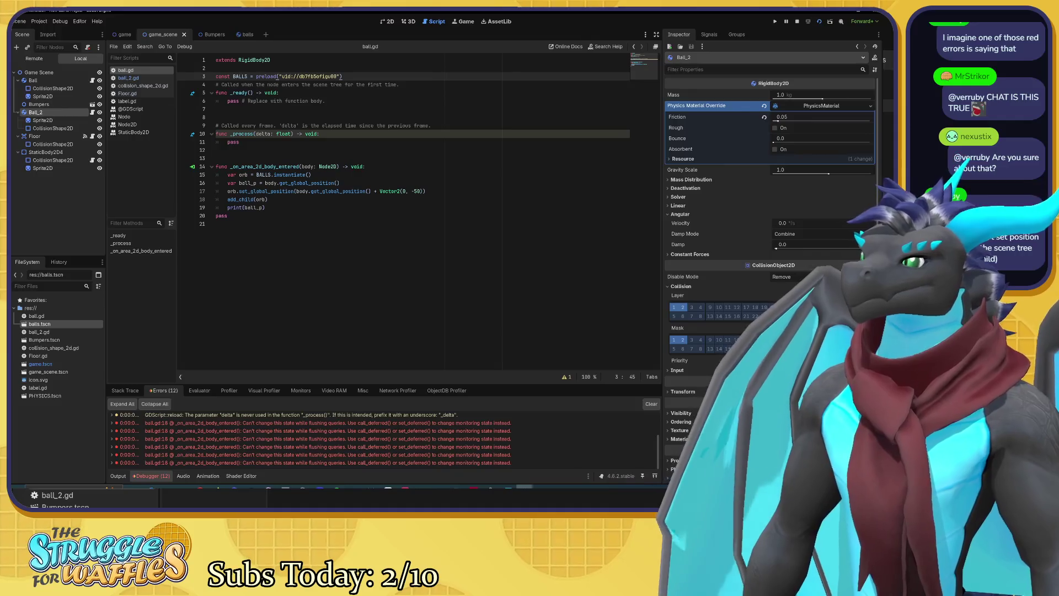
pyautogui.click(236, 182)
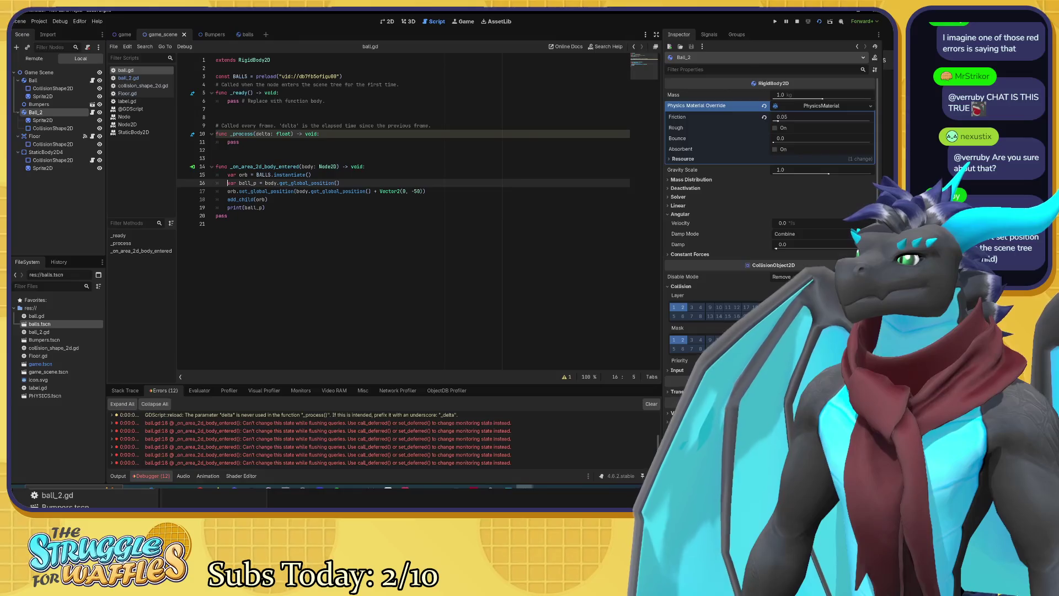
# Step: Replace ball_p with orb in the print call and comment out the ball_p declaration line
pyautogui.doubleClick(253, 208)
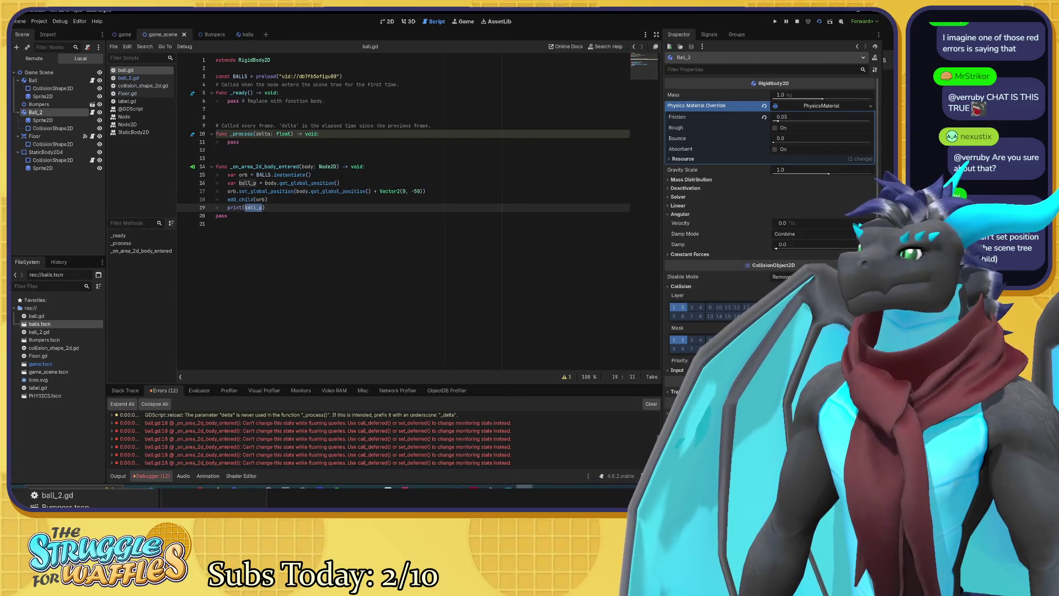
pyautogui.write('orb')
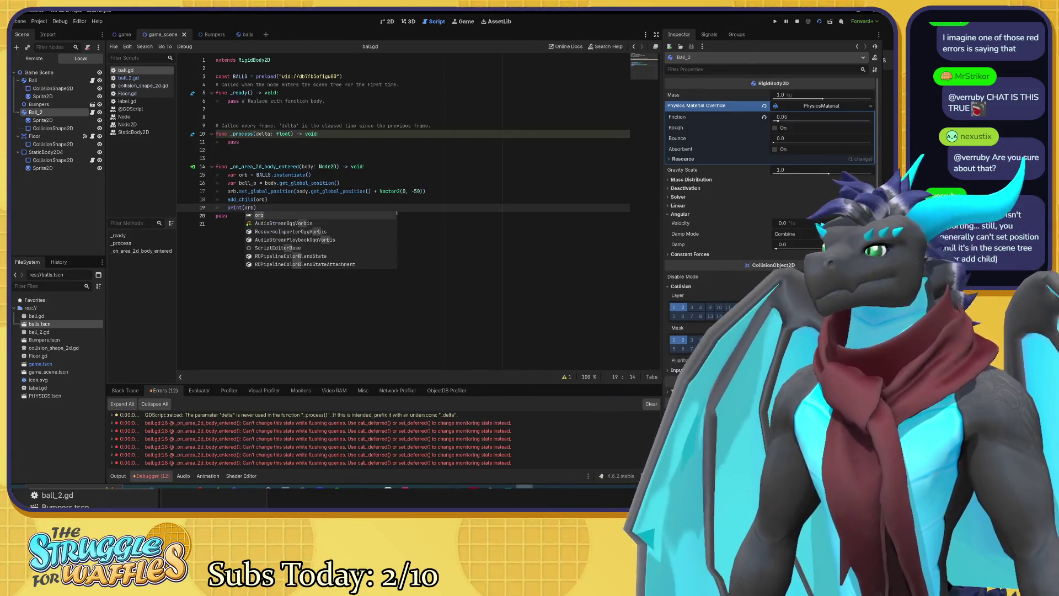
pyautogui.click(215, 183)
pyautogui.hotkey('ctrl', 'k')
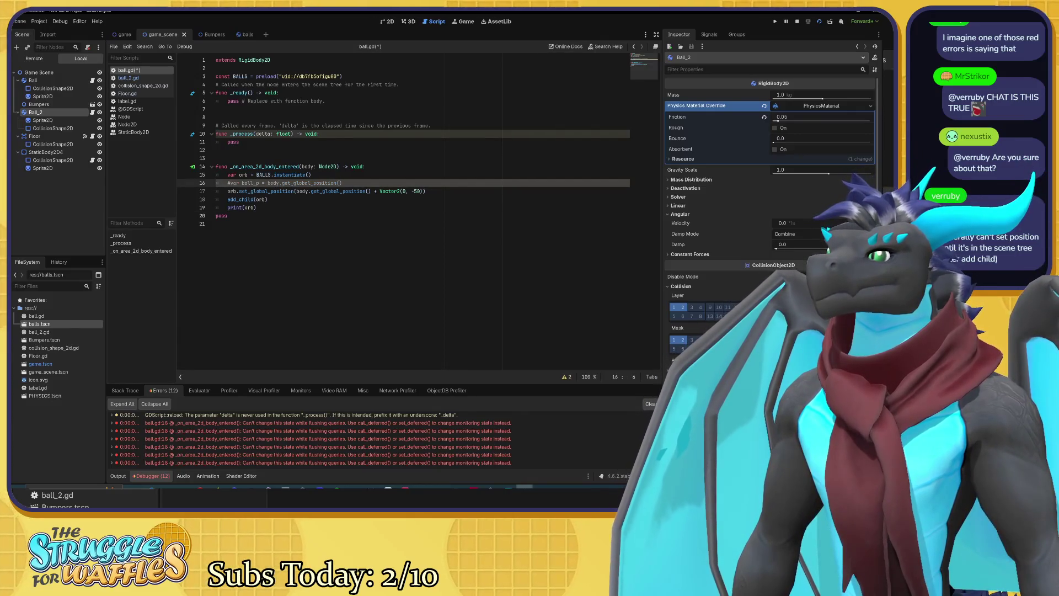
# Step: Select the orb.set_global_position line and try dragging it below add_child(orb), undoing the attempt
pyautogui.click(278, 191)
pyautogui.moveTo(243, 199)
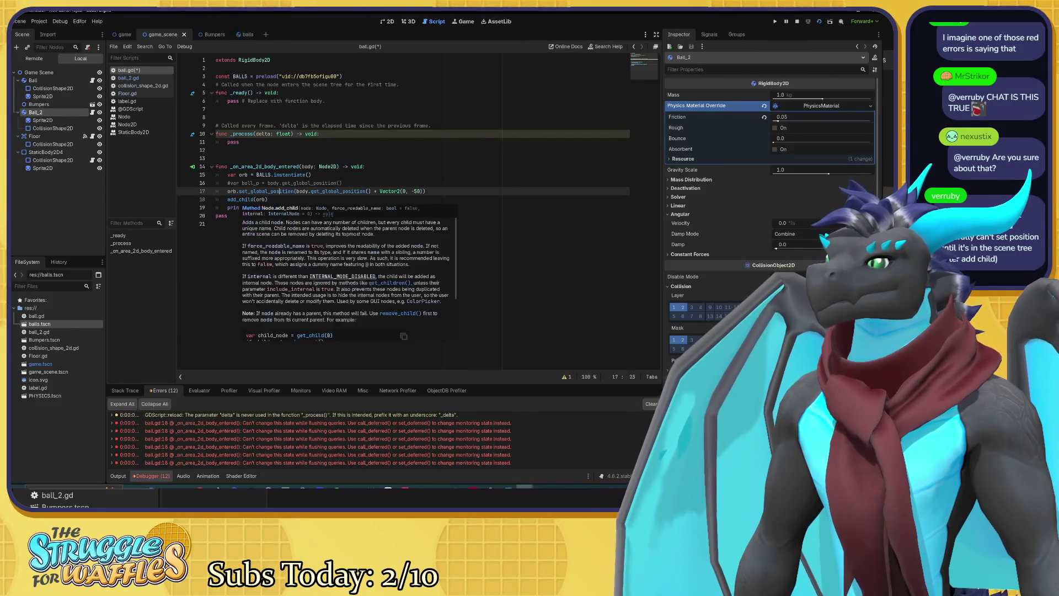
pyautogui.click(230, 191)
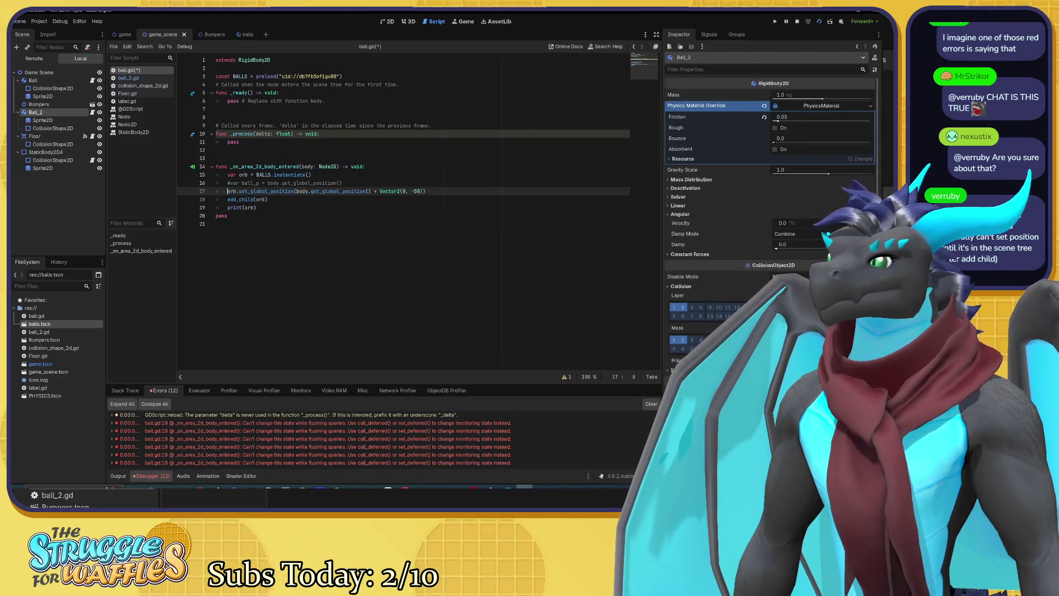
pyautogui.hotkey('shift', 'End')
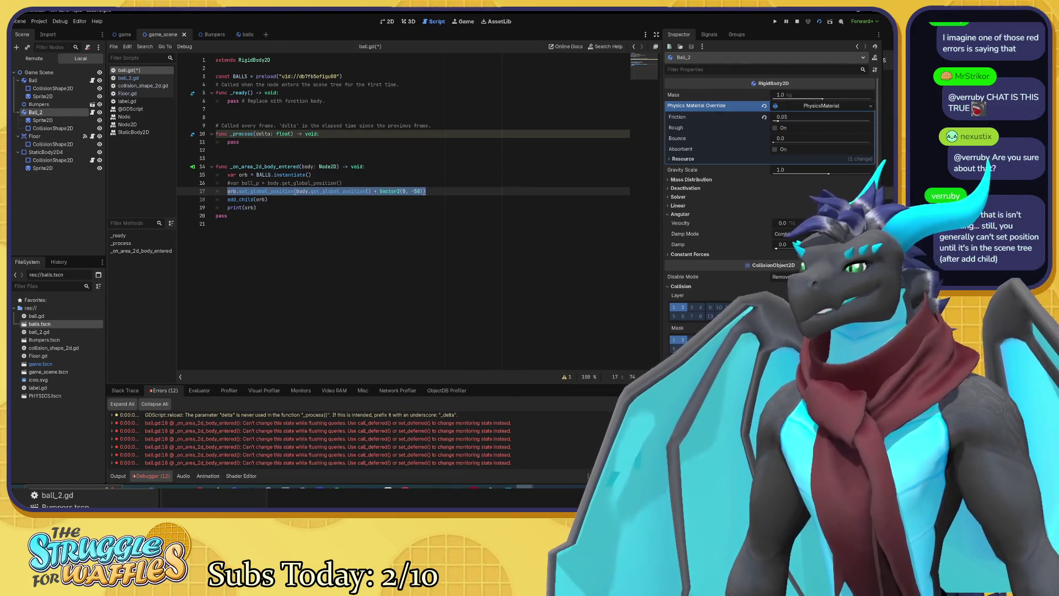
pyautogui.click(268, 199)
pyautogui.moveTo(268, 199)
pyautogui.mouseDown()
pyautogui.moveTo(378, 191)
pyautogui.moveTo(215, 191)
pyautogui.mouseUp()
pyautogui.press('Escape')
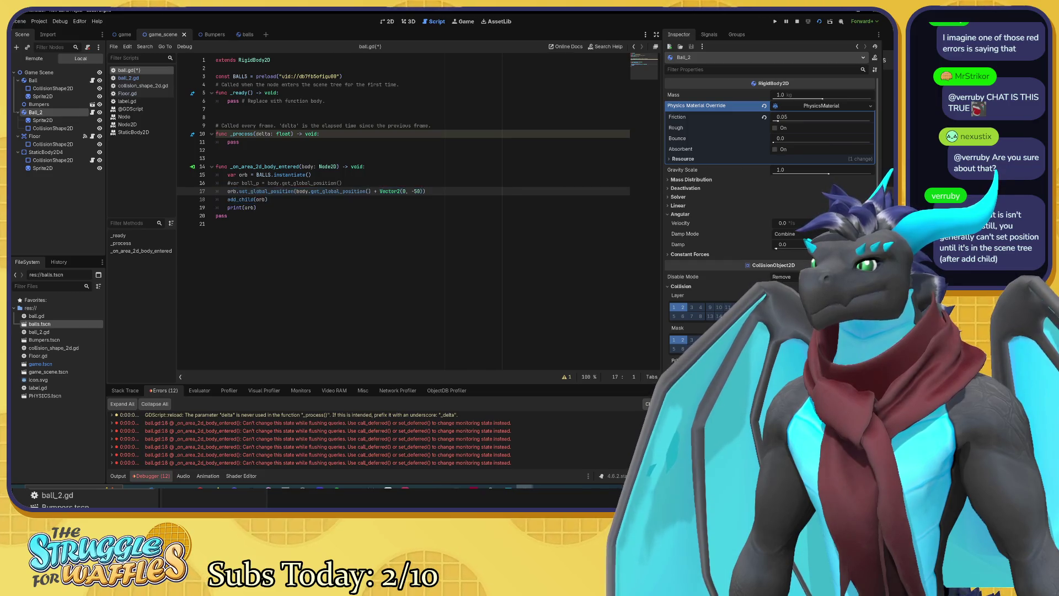
pyautogui.hotkey('shift', 'End')
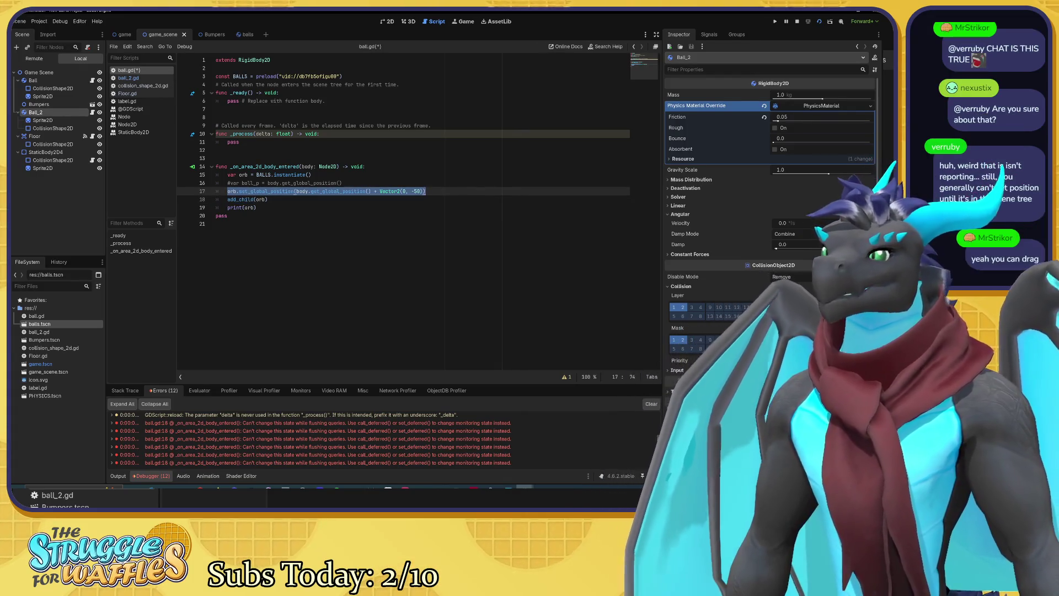
pyautogui.moveTo(331, 191); pyautogui.dragTo(372, 199)
pyautogui.hotkey('ctrl', 'z')
# Step: Move the set_global_position call below add_child(orb) and run the game to test spawning
pyautogui.moveTo(259, 191)
pyautogui.mouseDown()
pyautogui.moveTo(227, 210)
pyautogui.moveTo(259, 205)
pyautogui.moveTo(236, 209)
pyautogui.moveTo(239, 198)
pyautogui.mouseUp()
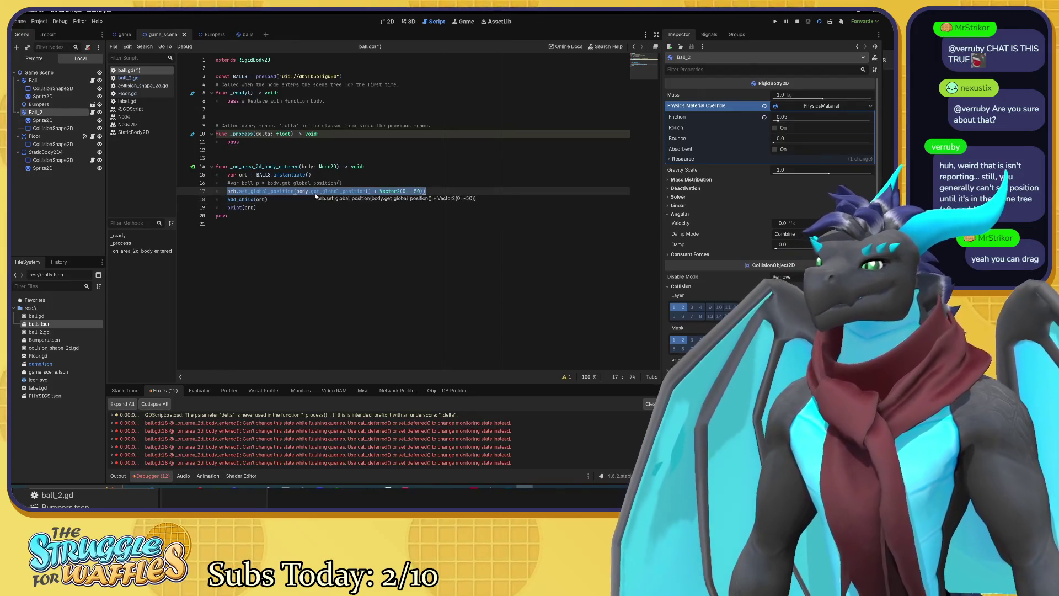
pyautogui.click(267, 199)
pyautogui.press('Return')
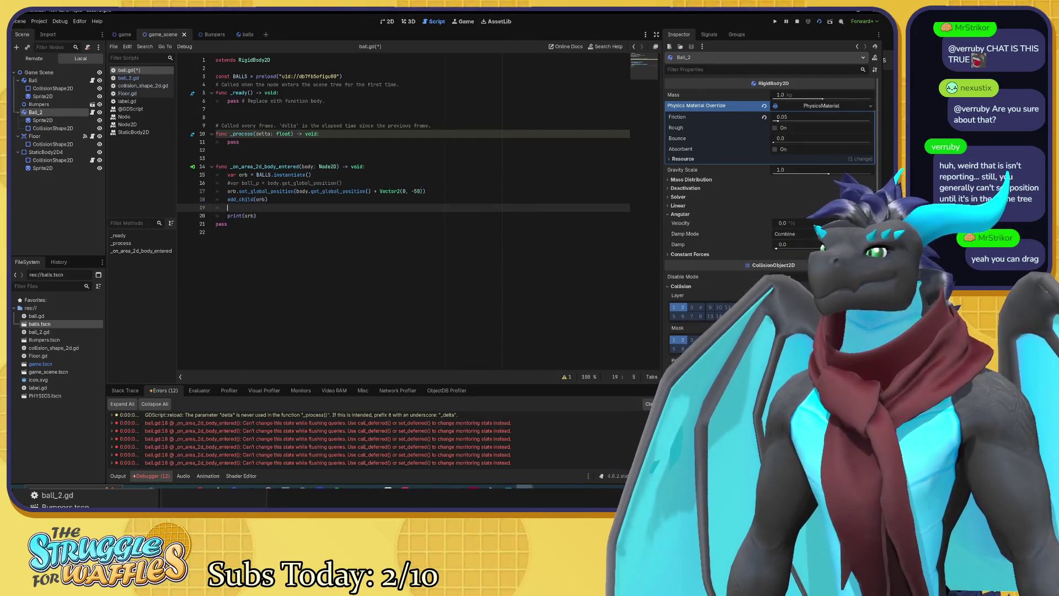
pyautogui.moveTo(227, 191)
pyautogui.mouseDown()
pyautogui.moveTo(426, 191)
pyautogui.moveTo(228, 208)
pyautogui.mouseUp()
pyautogui.press('Up')
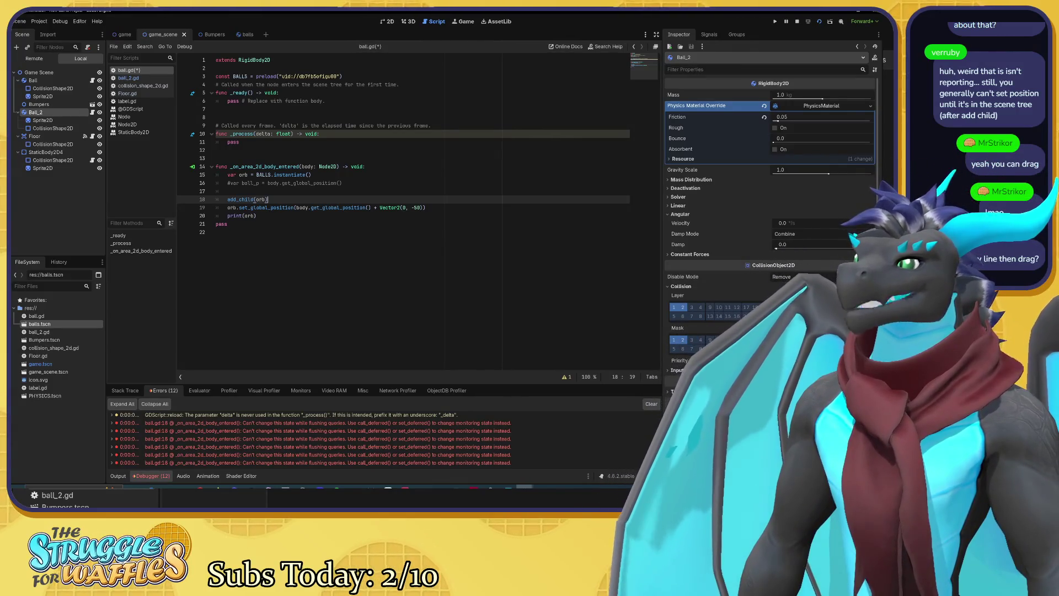
pyautogui.click(227, 191)
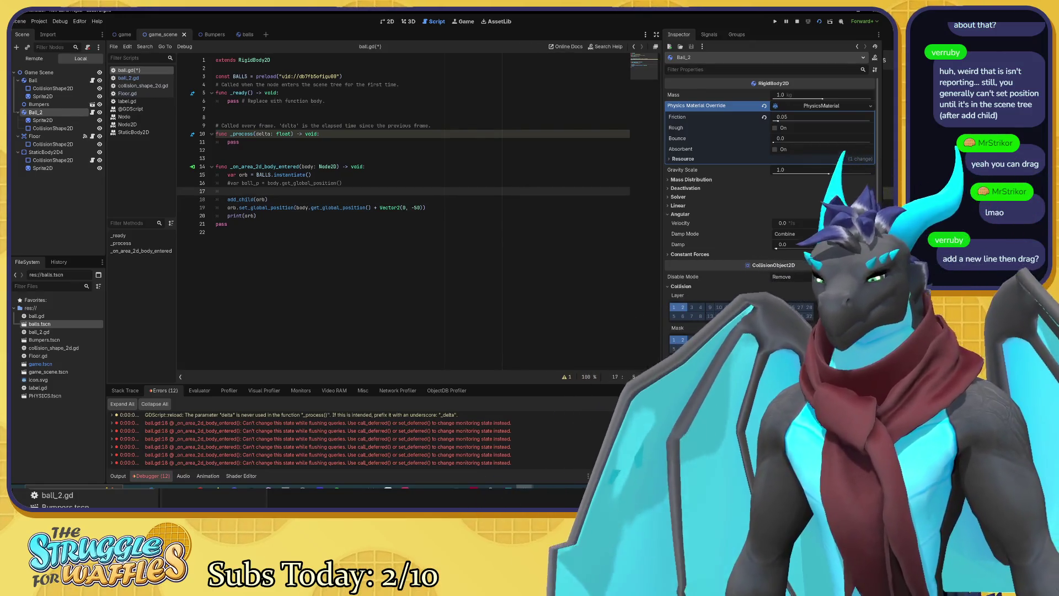
pyautogui.press('F5')
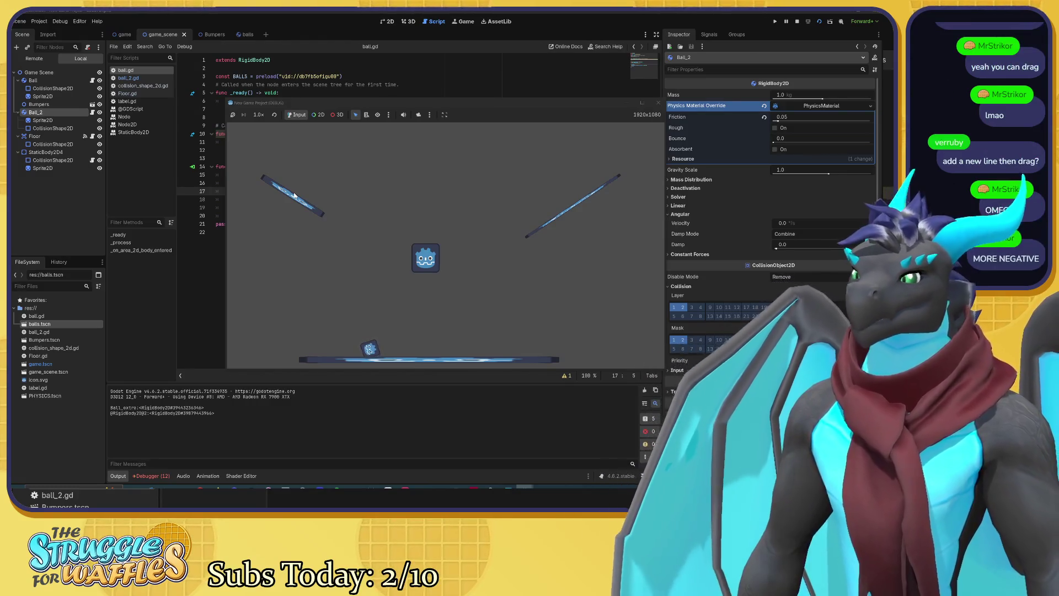
# Step: Change the spawn offset from Vector2(0, -50) to Vector2(0, -200) and test-run the game
pyautogui.click(658, 103)
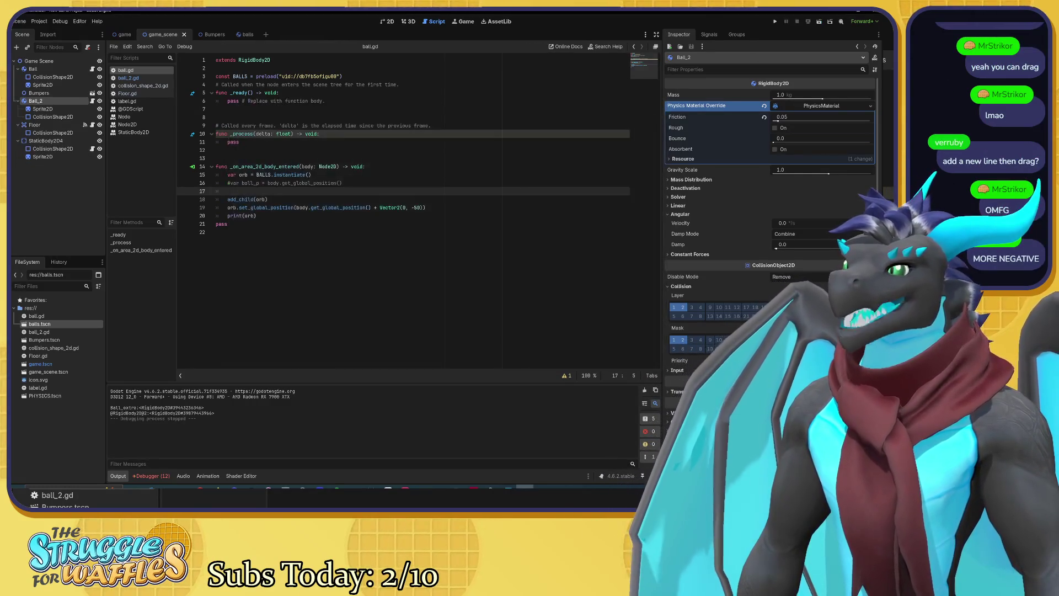
pyautogui.click(418, 208)
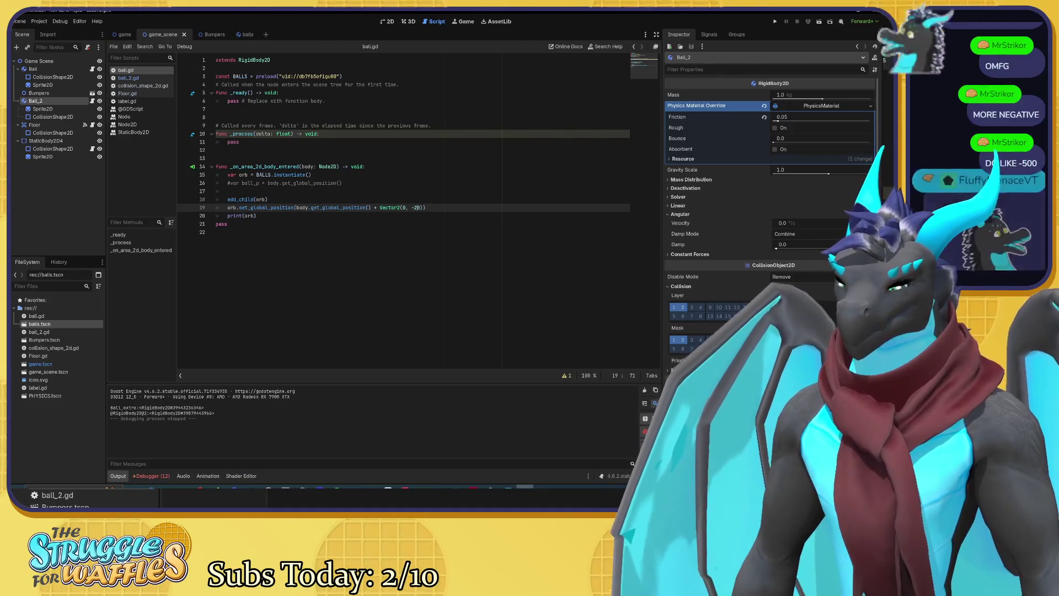
pyautogui.write('20')
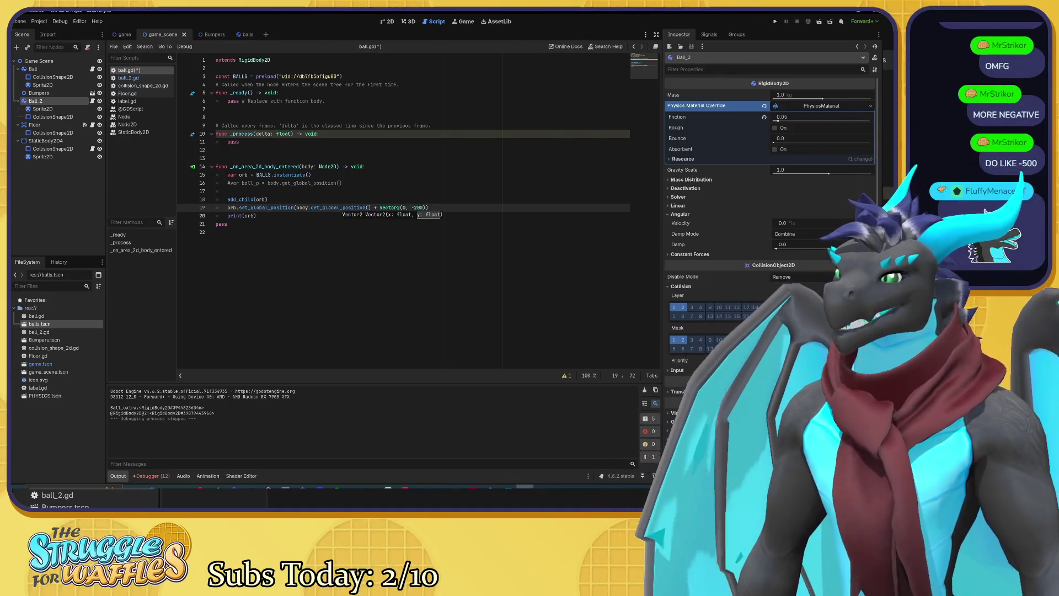
pyautogui.press('F5')
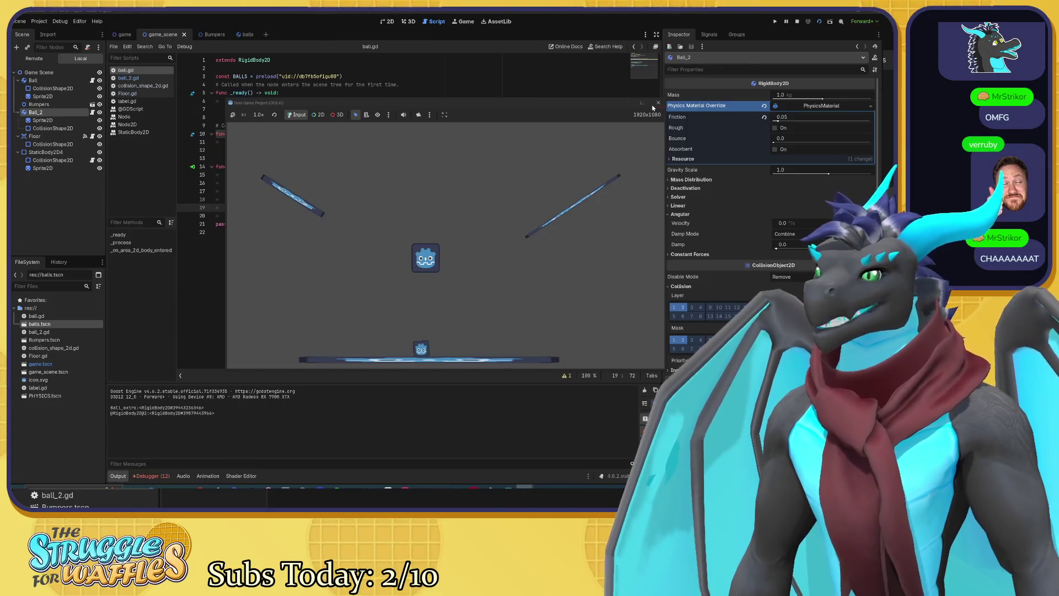
pyautogui.click(656, 104)
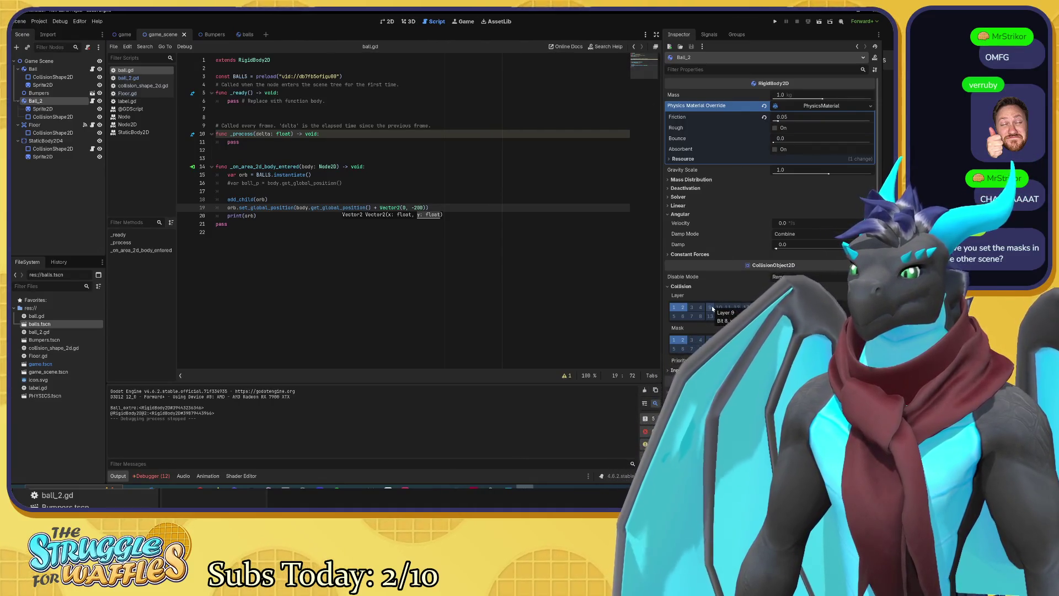
# Step: Put Ball_extra on collision layer 2 and mask 2, save the balls scene, and rerun the game
pyautogui.click(205, 35)
pyautogui.click(238, 35)
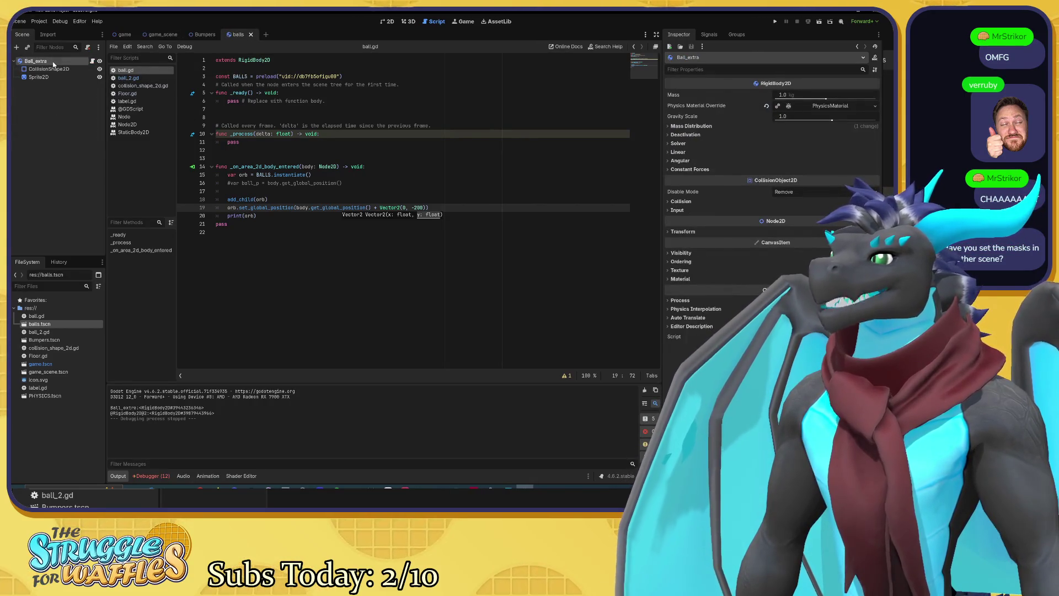
pyautogui.click(672, 202)
pyautogui.click(683, 222)
pyautogui.click(684, 255)
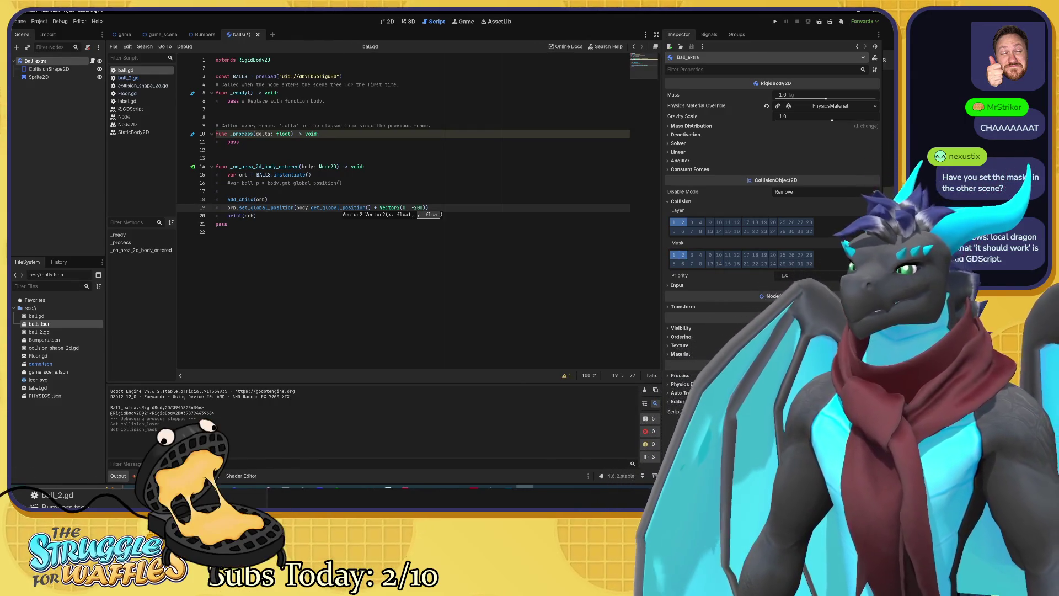
pyautogui.click(342, 183)
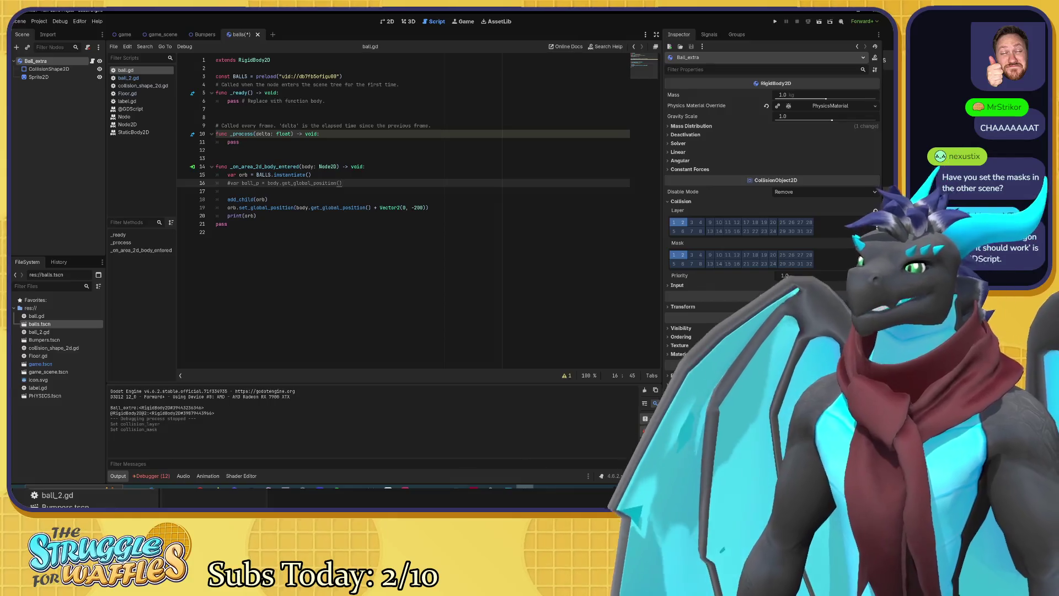
pyautogui.hotkey('ctrl', 's')
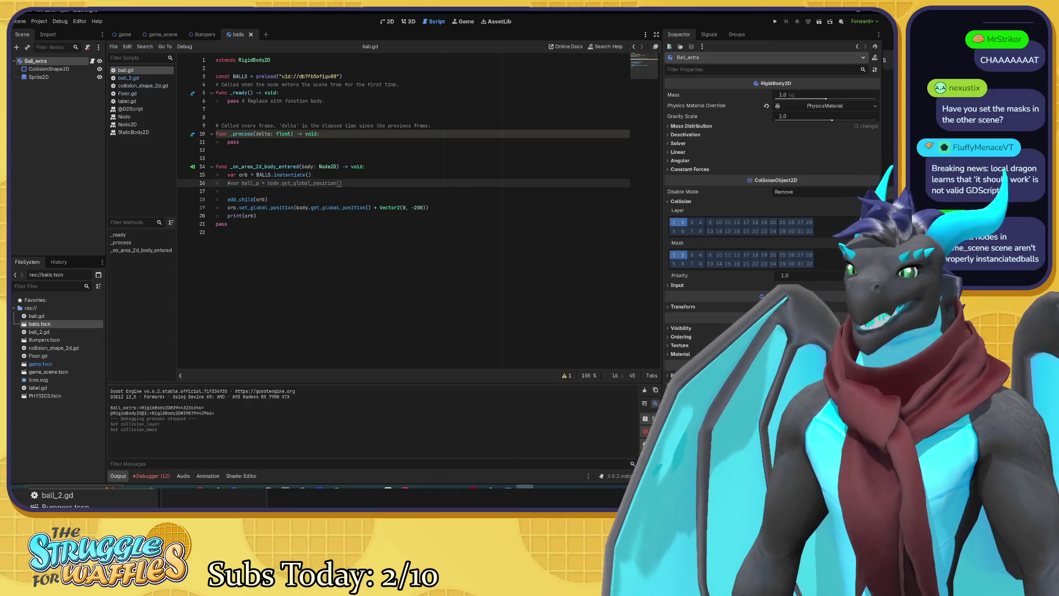
pyautogui.press('F5')
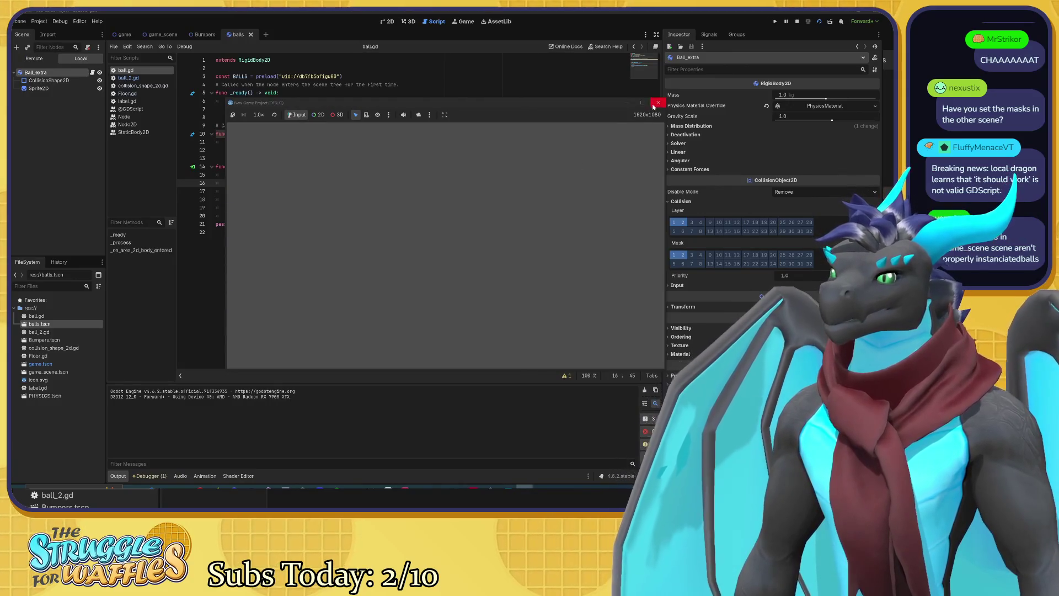
# Step: Stop the current run, switch to game_scene, and run the project from there
pyautogui.click(657, 103)
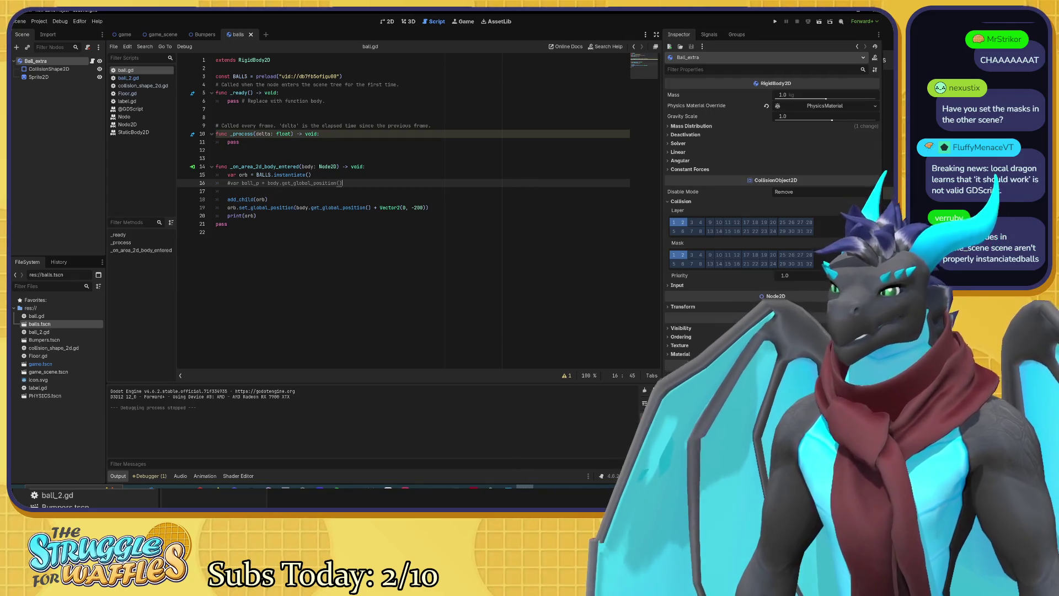
pyautogui.click(161, 34)
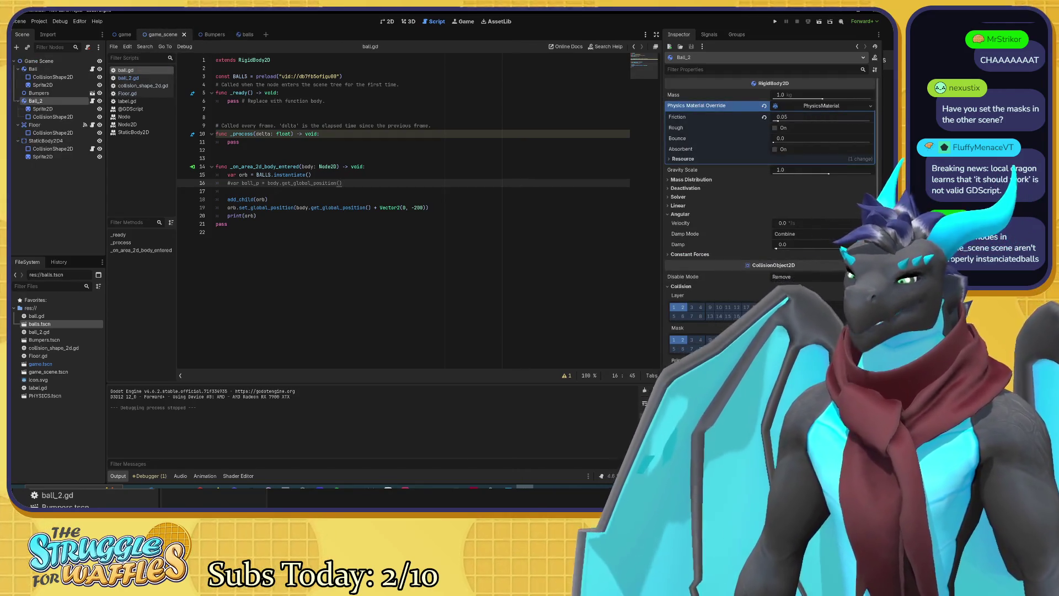
pyautogui.press('F5')
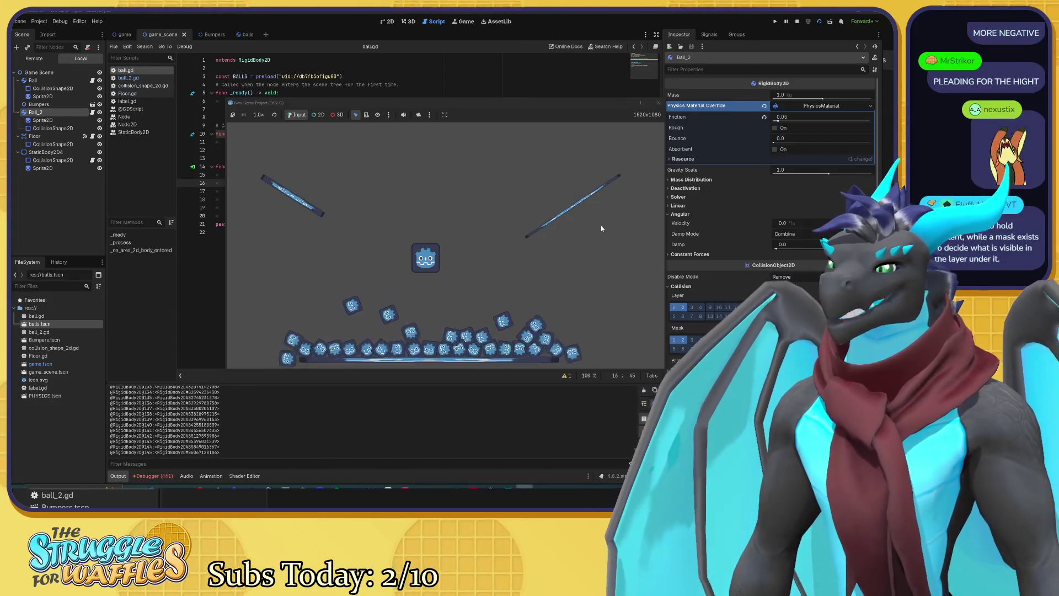
# Step: Stop the game, compare ball_2.gd with ball.gd, then run and stop one more quick test
pyautogui.click(658, 103)
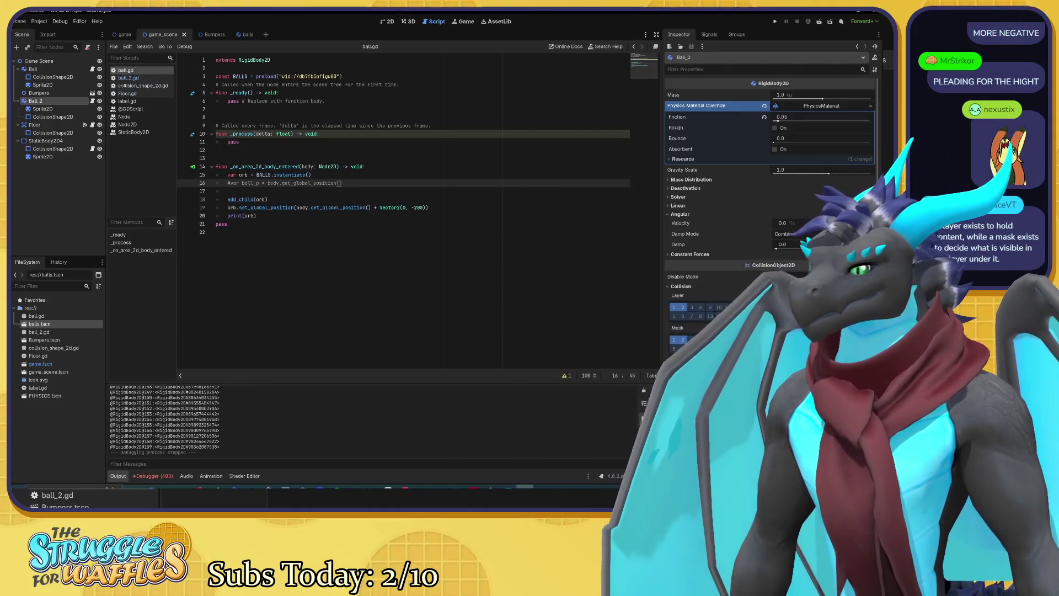
pyautogui.click(135, 78)
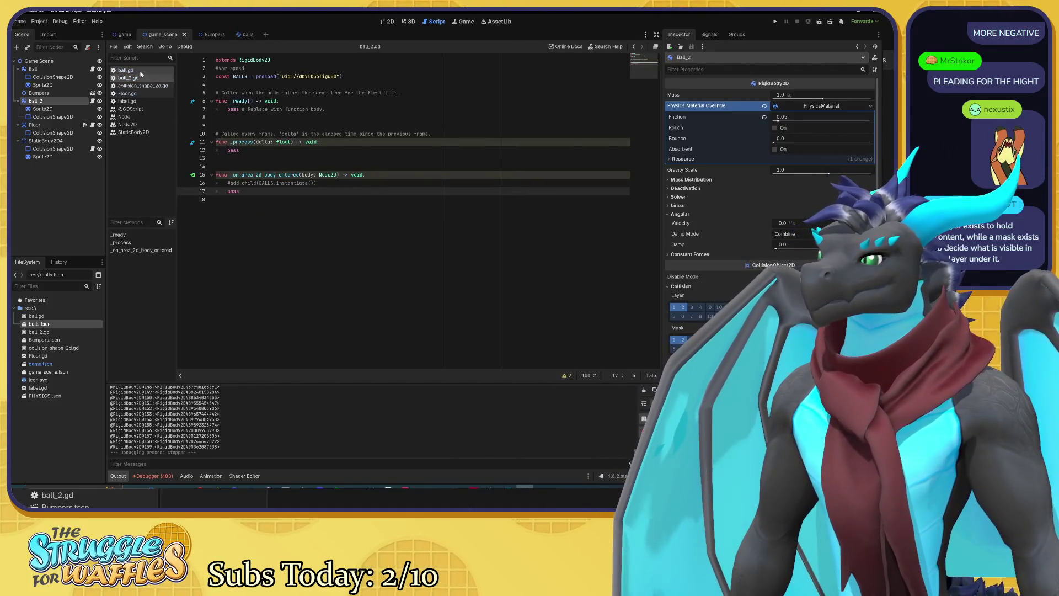
pyautogui.click(141, 71)
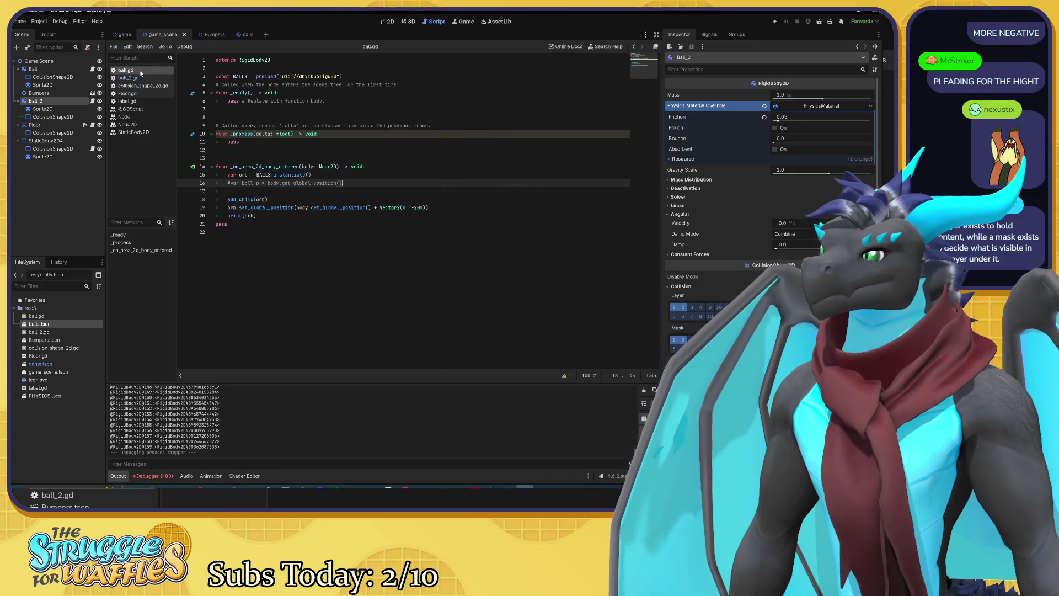
pyautogui.press('F5')
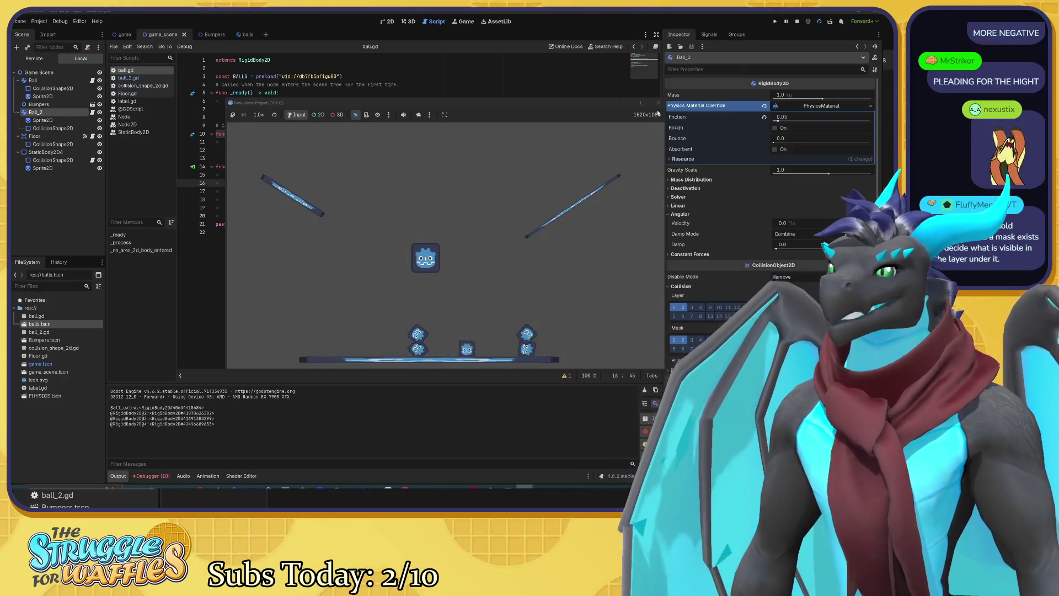
pyautogui.press('F8')
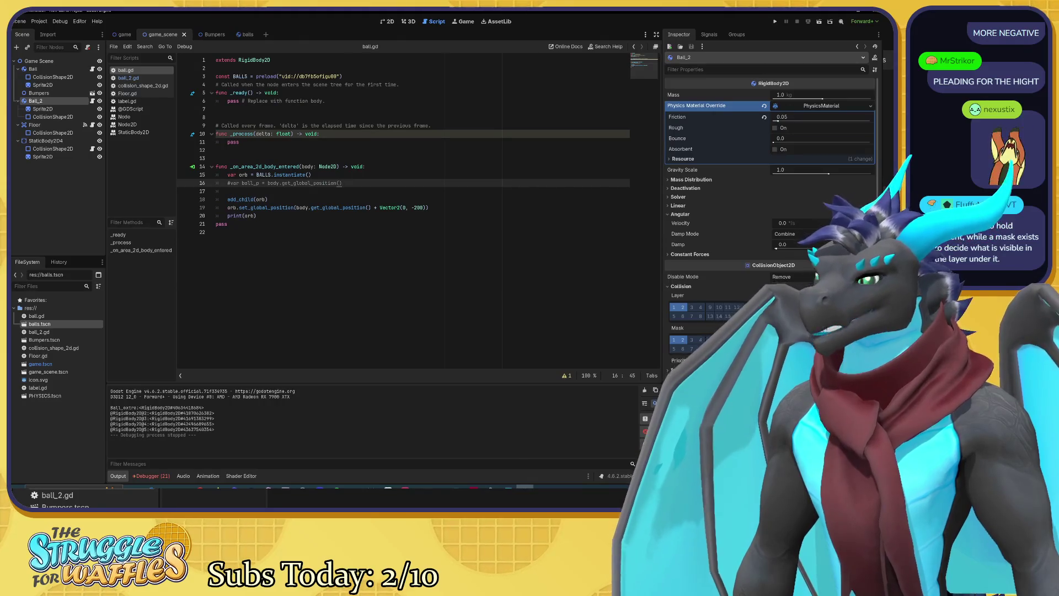
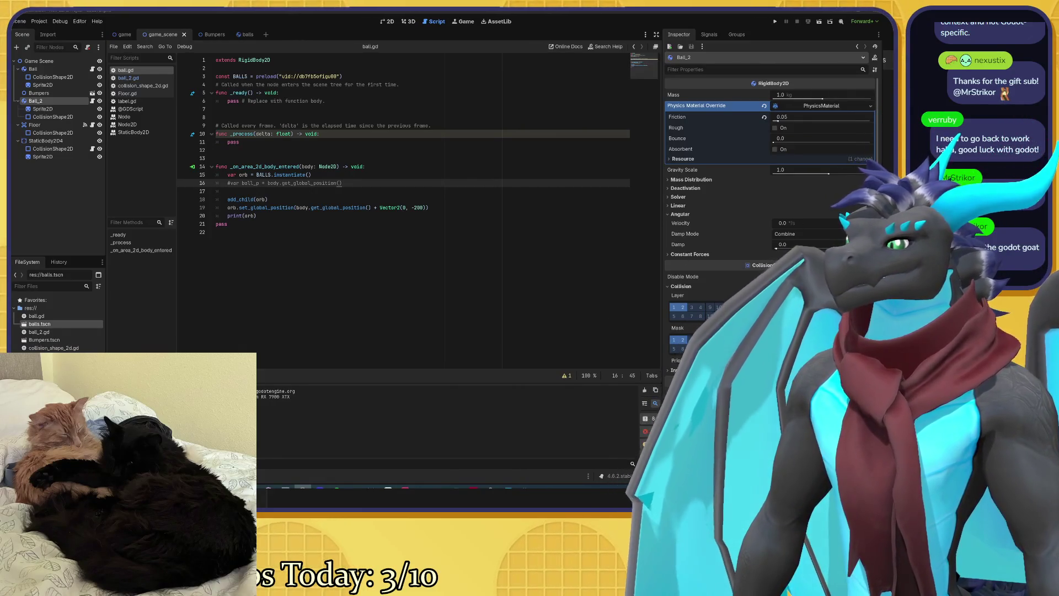
# Step: Change the spawn offset on line 19 from Vector2(0, -200) to Vector2(0, -500)
pyautogui.click(253, 207)
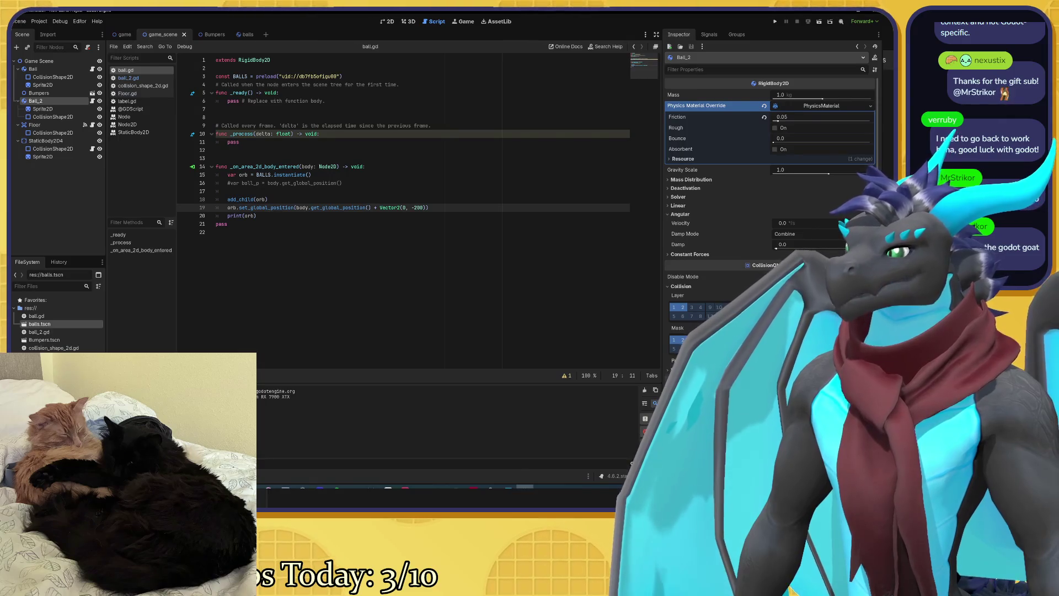
pyautogui.moveTo(246, 199)
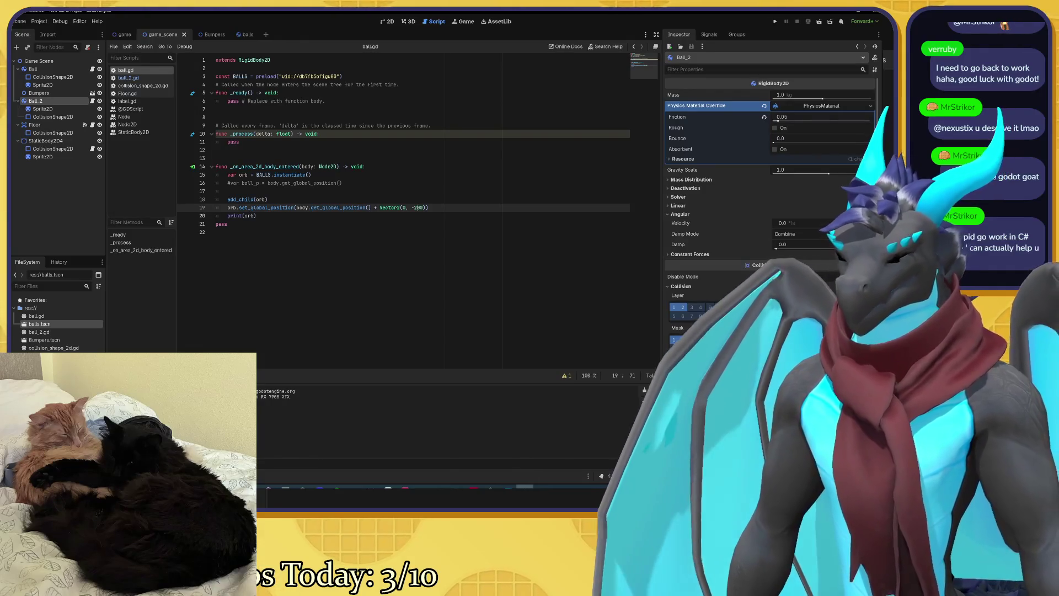
pyautogui.press('BackSpace')
pyautogui.write('500')
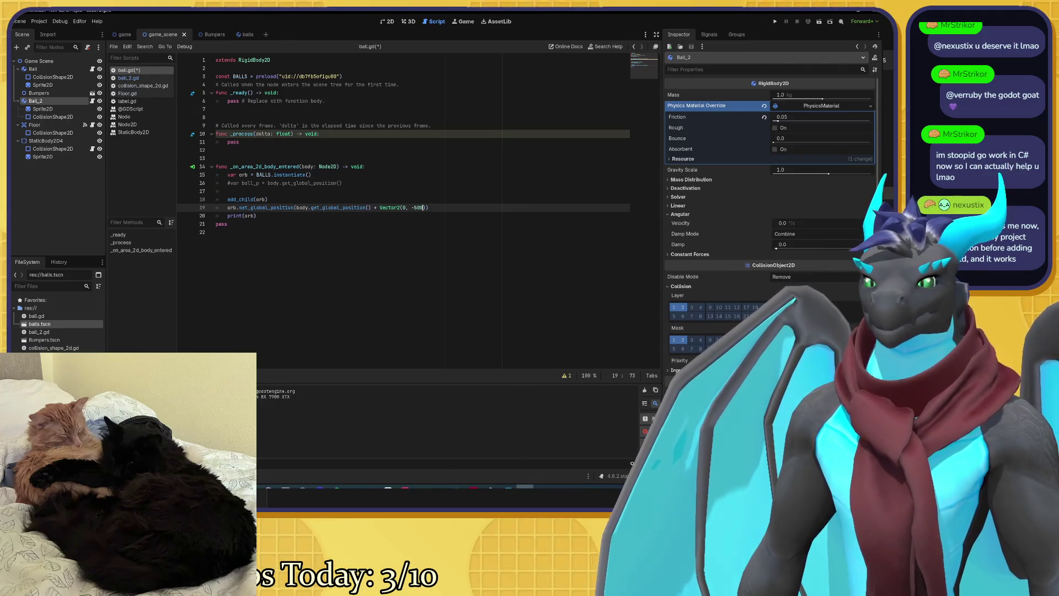
# Step: Select the set_global_position line and run the game to test ball spawning
pyautogui.click(255, 215)
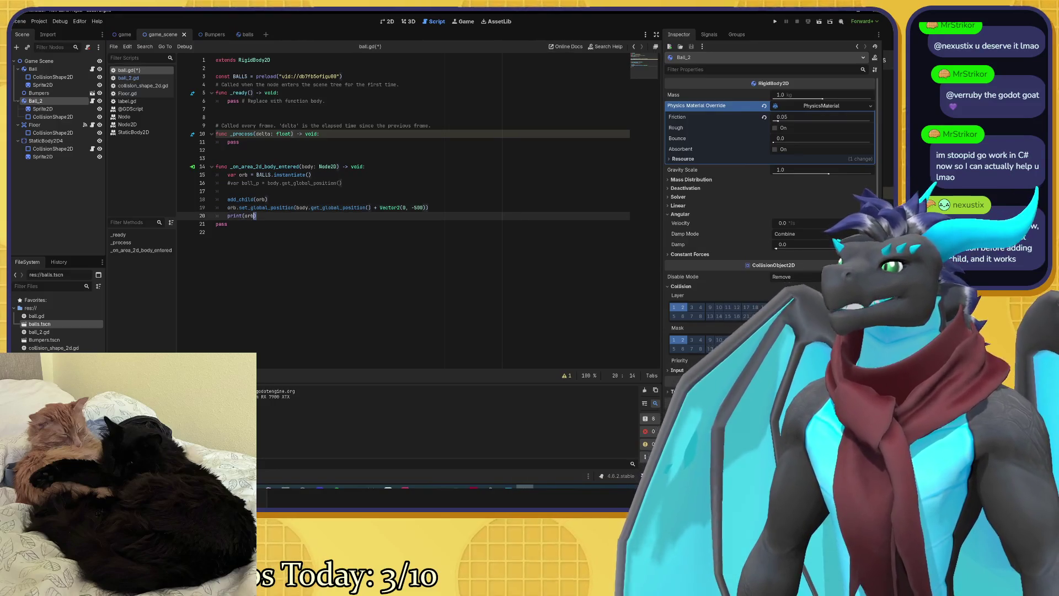
pyautogui.moveTo(428, 207); pyautogui.dragTo(227, 207)
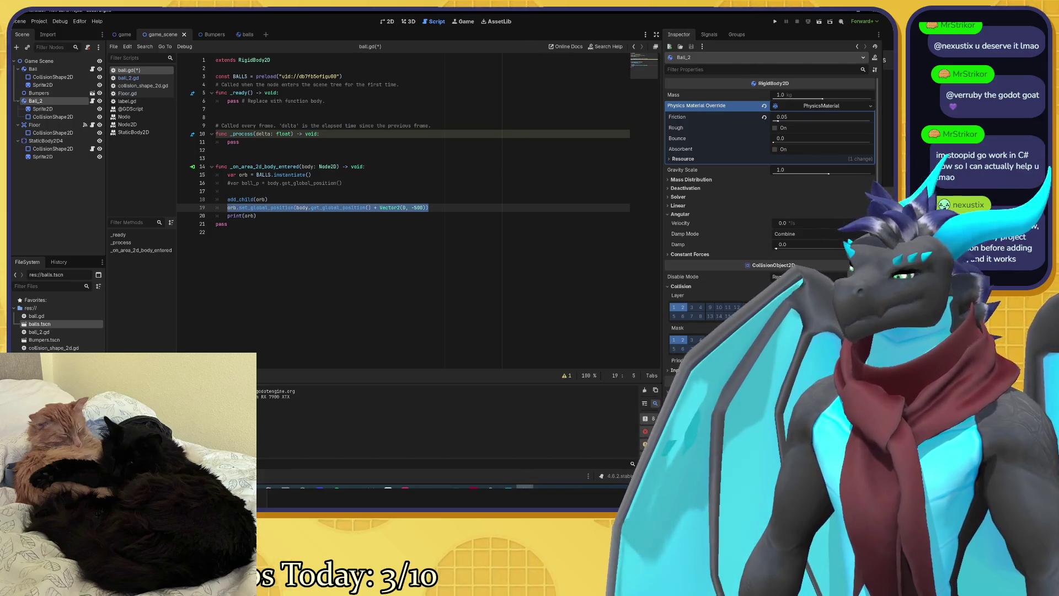
pyautogui.press('F5')
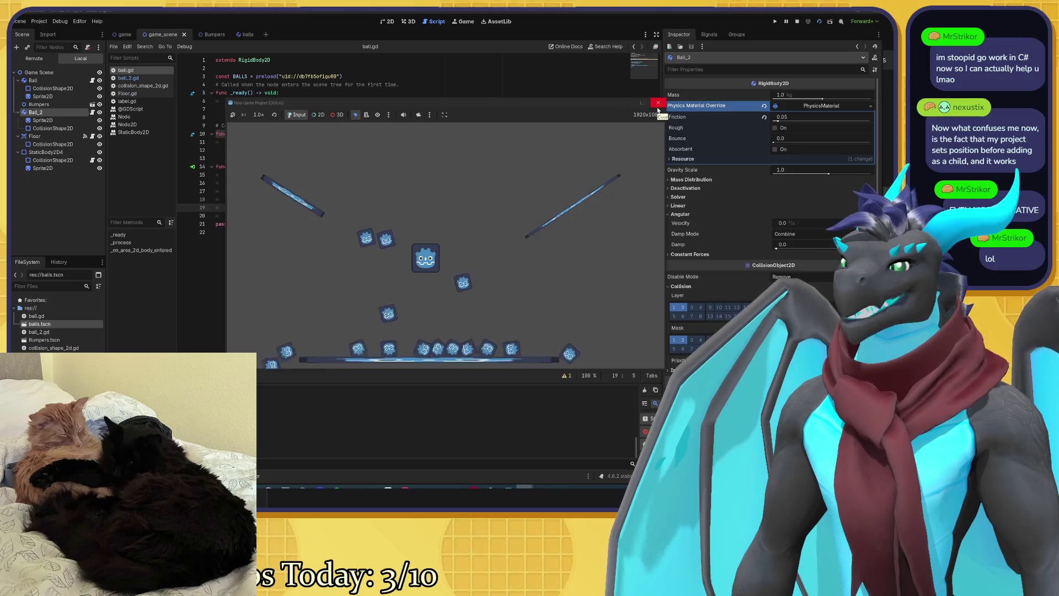
pyautogui.click(657, 107)
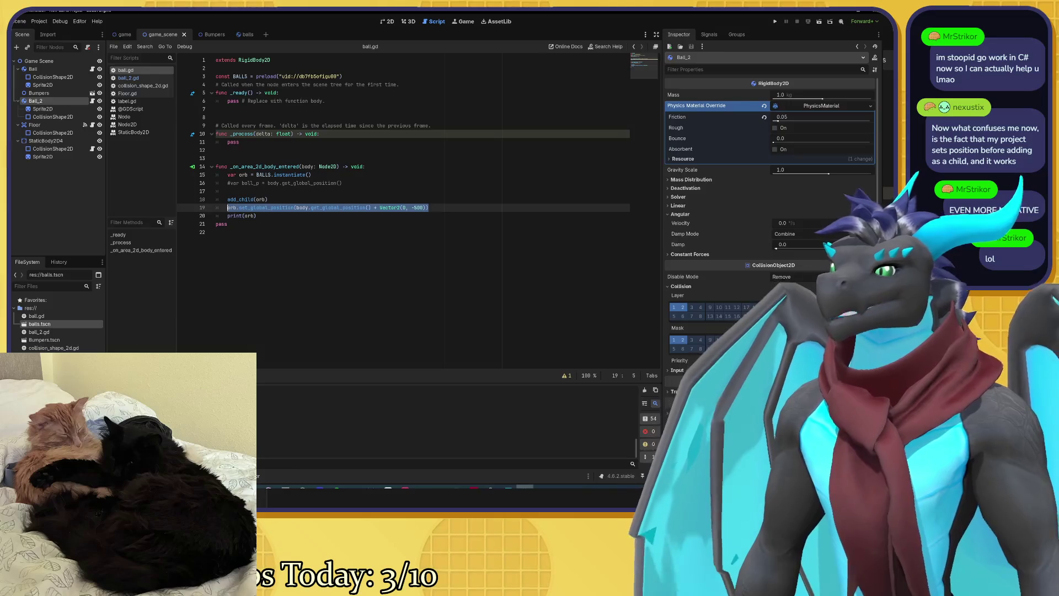
# Step: Move set_global_position above add_child(orb), save, test-run, then move the line back down
pyautogui.hotkey('alt', 'Up')
pyautogui.hotkey('alt', 'Up')
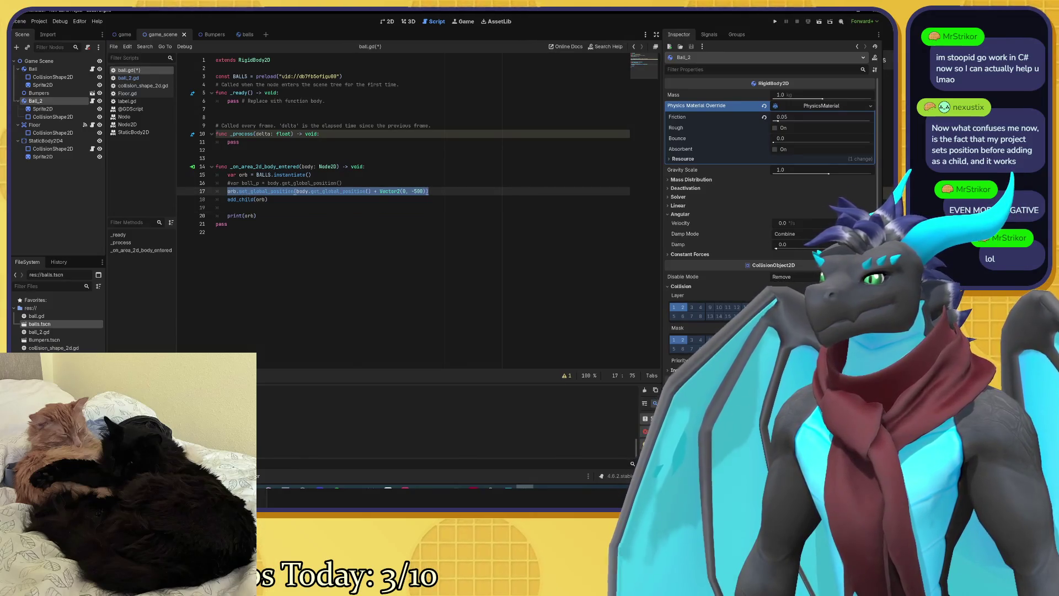
pyautogui.hotkey('ctrl', 's')
pyautogui.press('F5')
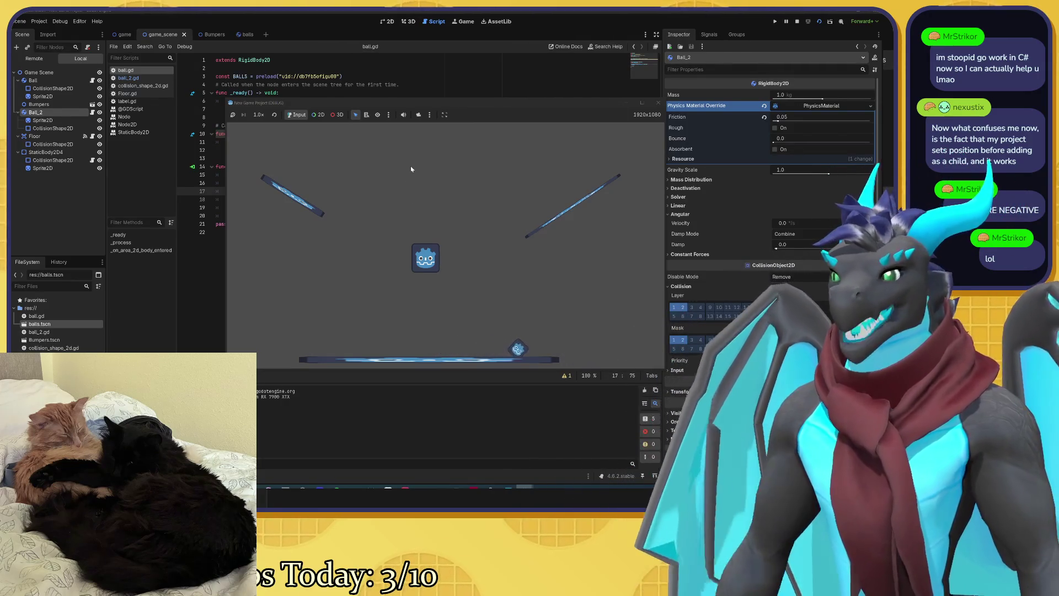
pyautogui.click(658, 102)
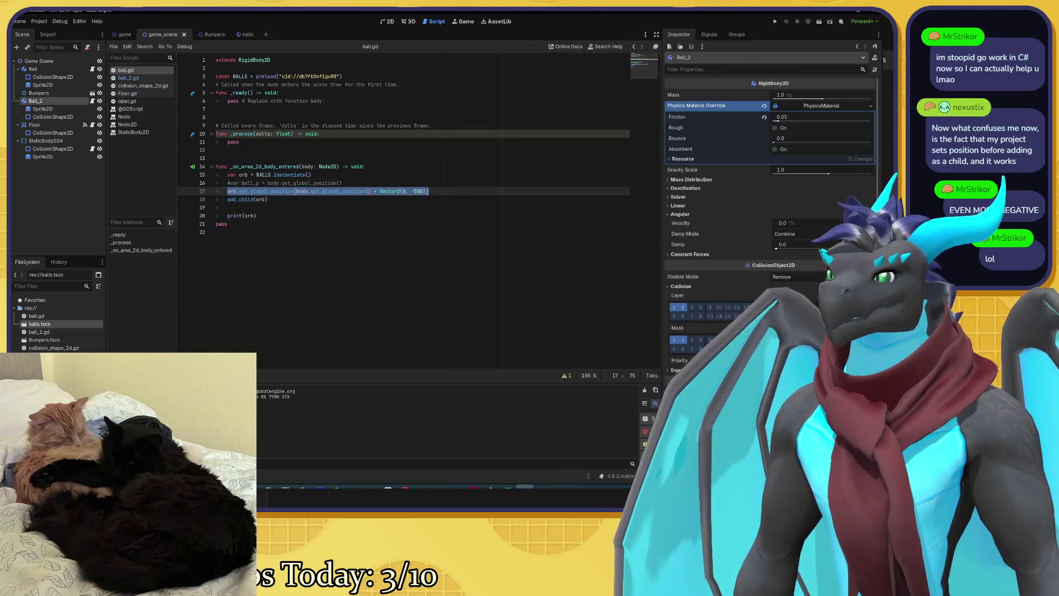
pyautogui.hotkey('alt', 'Down')
pyautogui.hotkey('alt', 'Down')
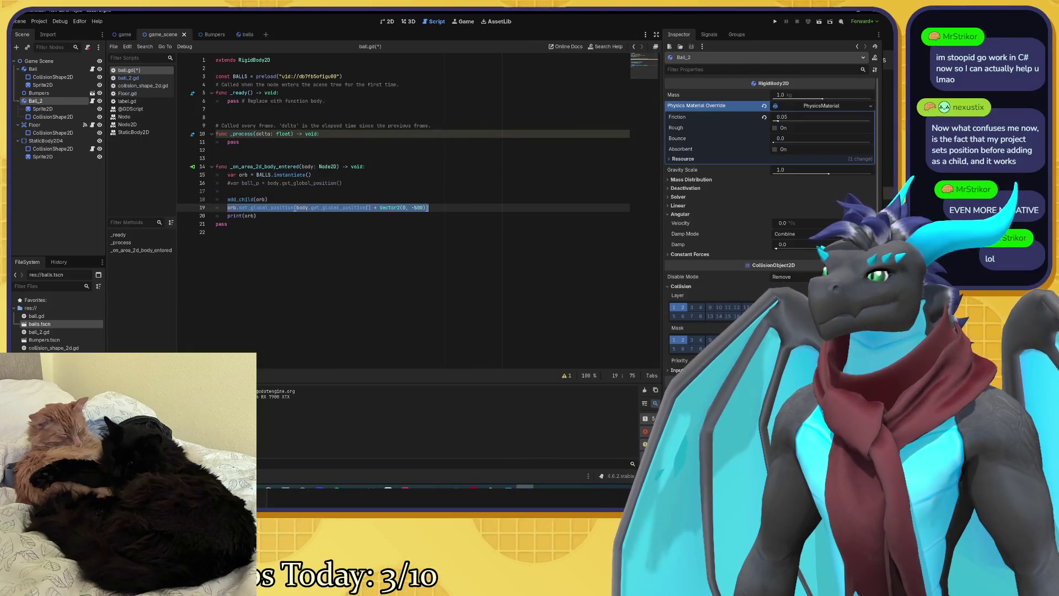
# Step: Save ball.gd with the position line restored after add_child(orb)
pyautogui.hotkey('ctrl', 's')
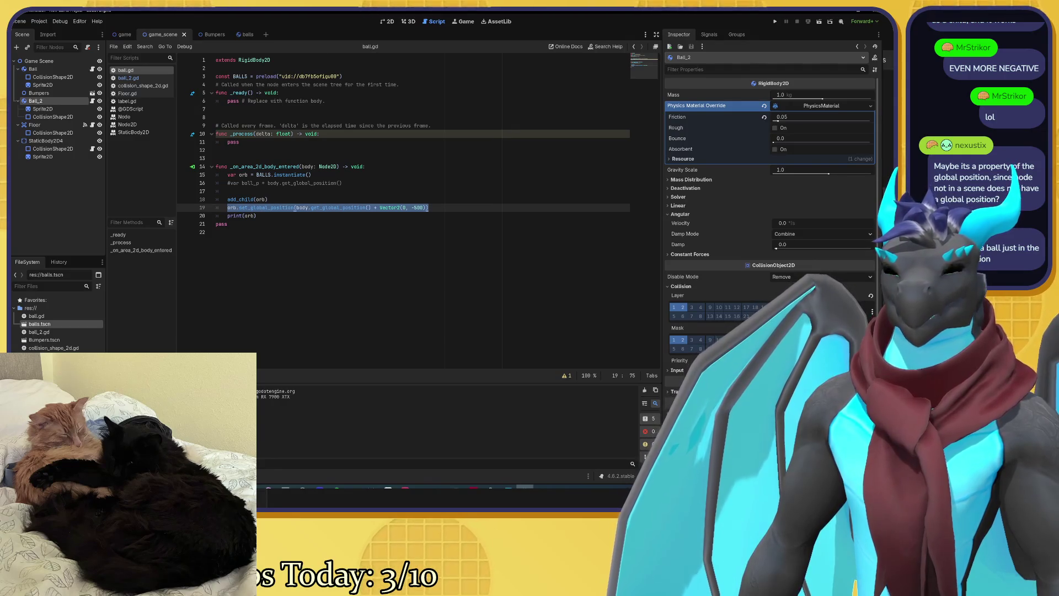
pyautogui.click(250, 207)
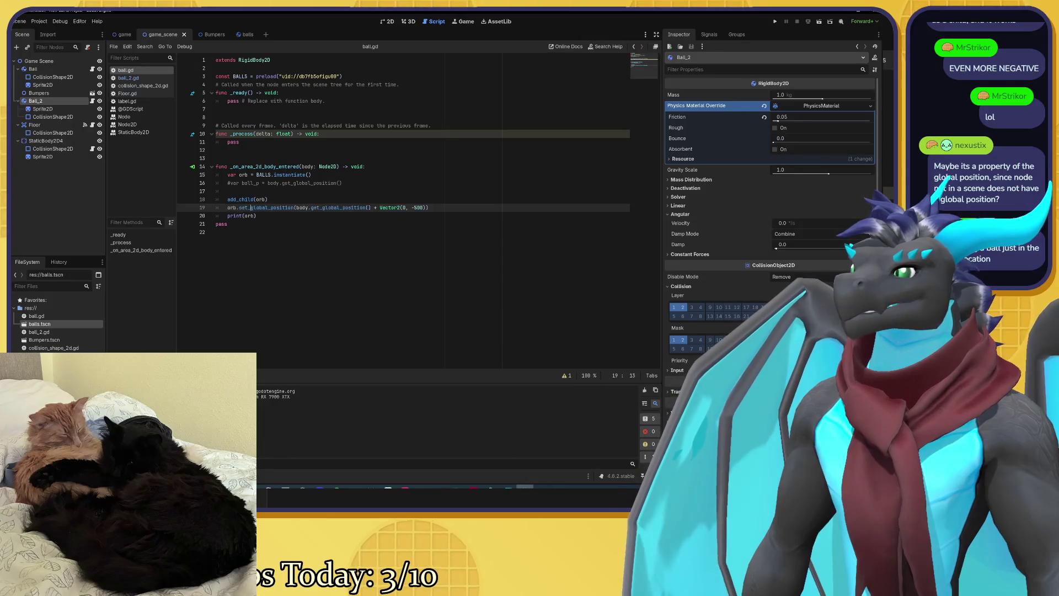
# Step: Switch to local positioning with orb.set_position(body.get_position() + Vector2(0, -500)) and test-run the game
pyautogui.moveTo(251, 207); pyautogui.dragTo(266, 208)
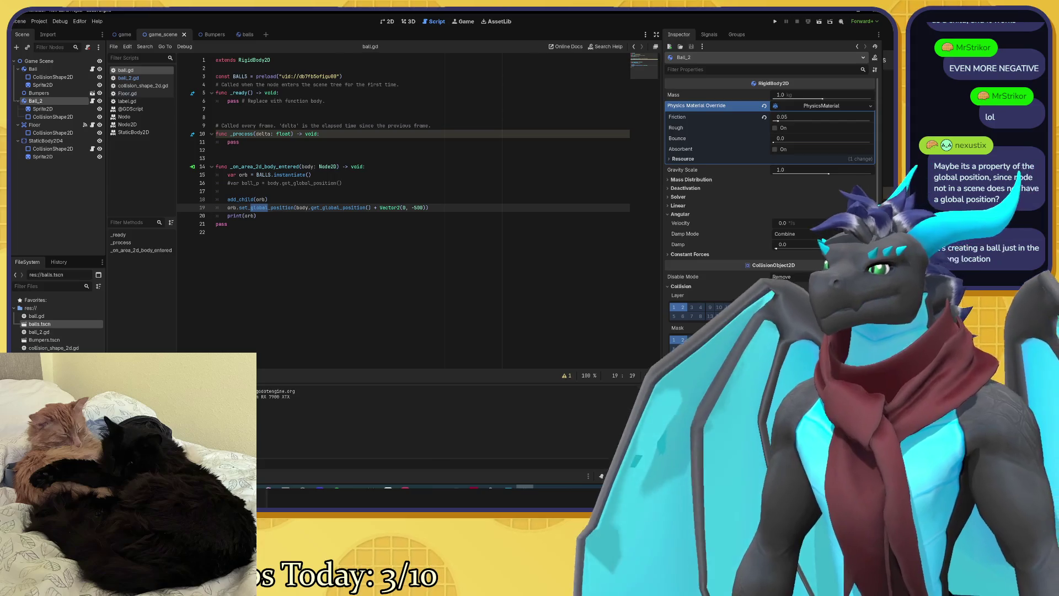
pyautogui.press('BackSpace')
pyautogui.press('BackSpace')
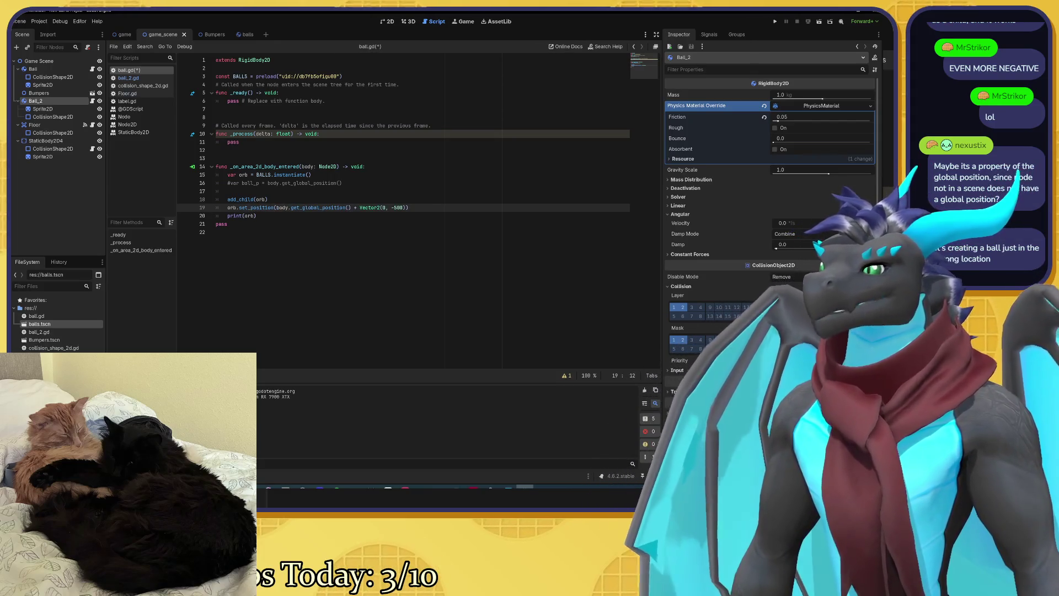
pyautogui.moveTo(299, 207); pyautogui.dragTo(318, 208)
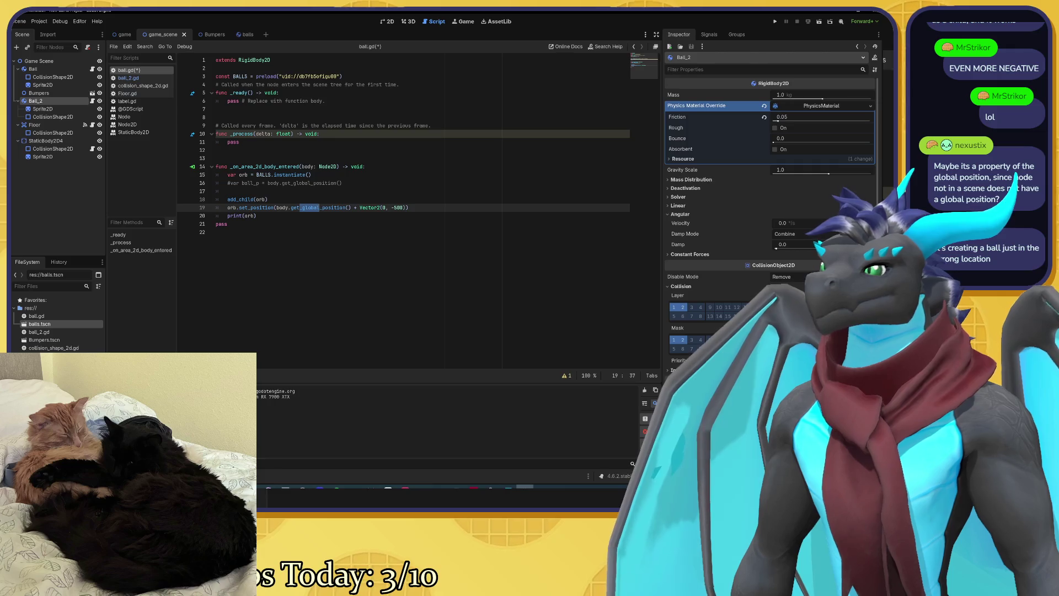
pyautogui.press('BackSpace')
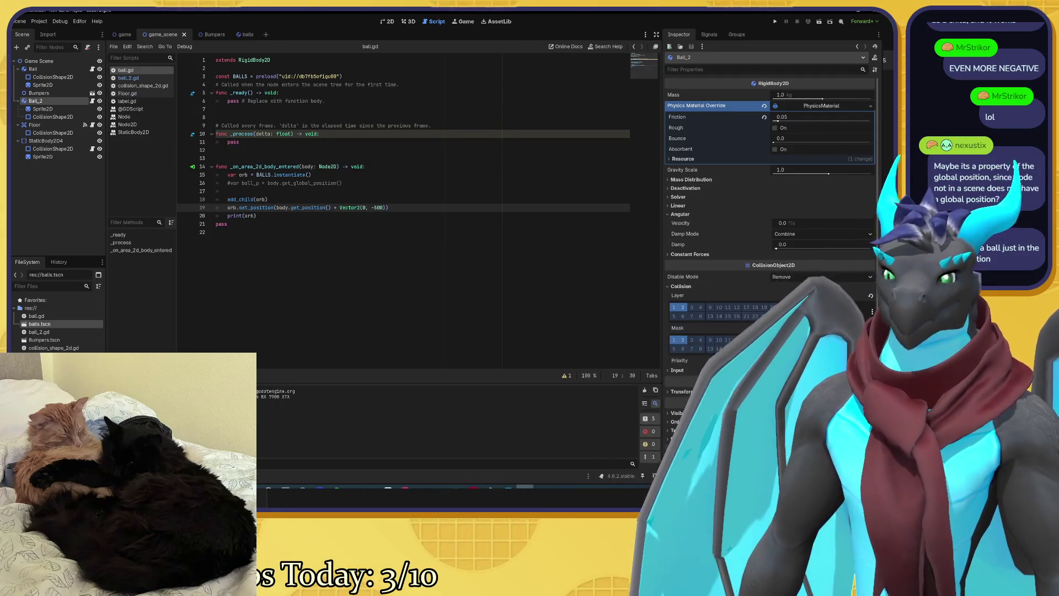
pyautogui.press('F5')
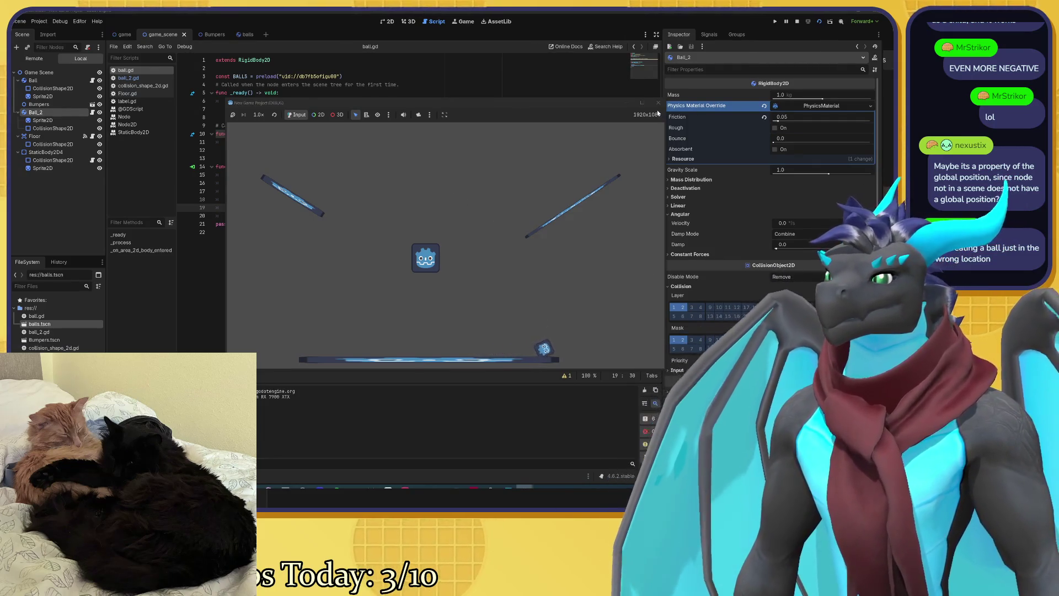
pyautogui.click(659, 103)
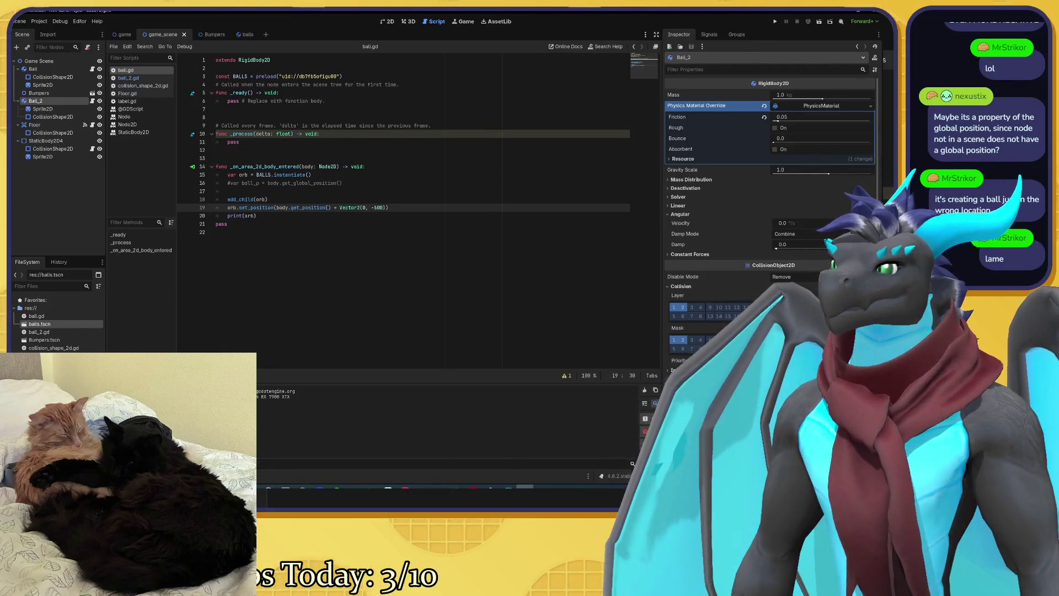
# Step: Restore orb.set_global_position(body.get_global_position() + Vector2(0, -500)) on line 19 and save ball.gd
pyautogui.write('go')
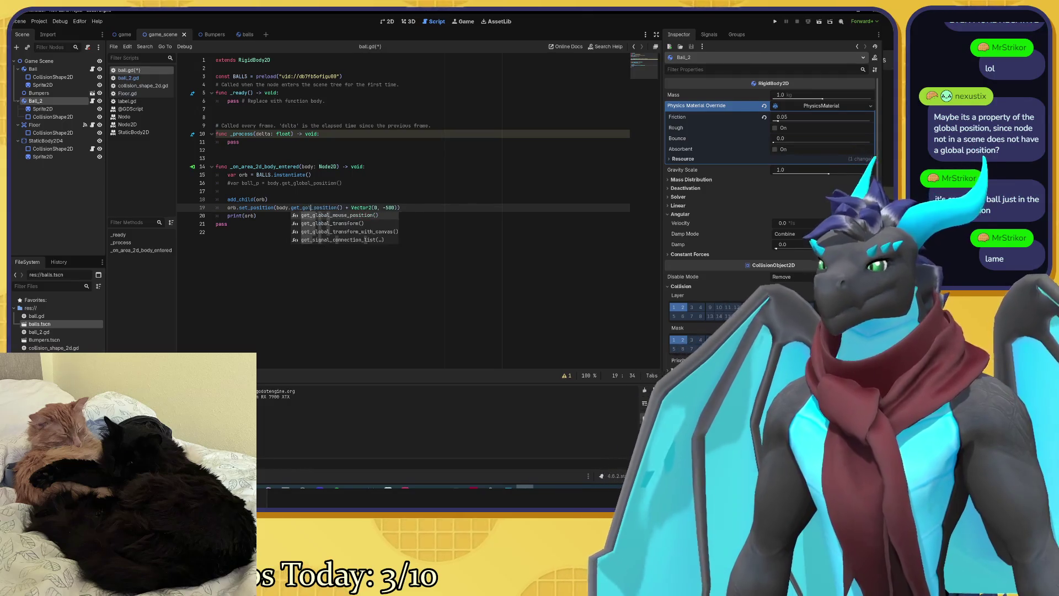
pyautogui.write('bal')
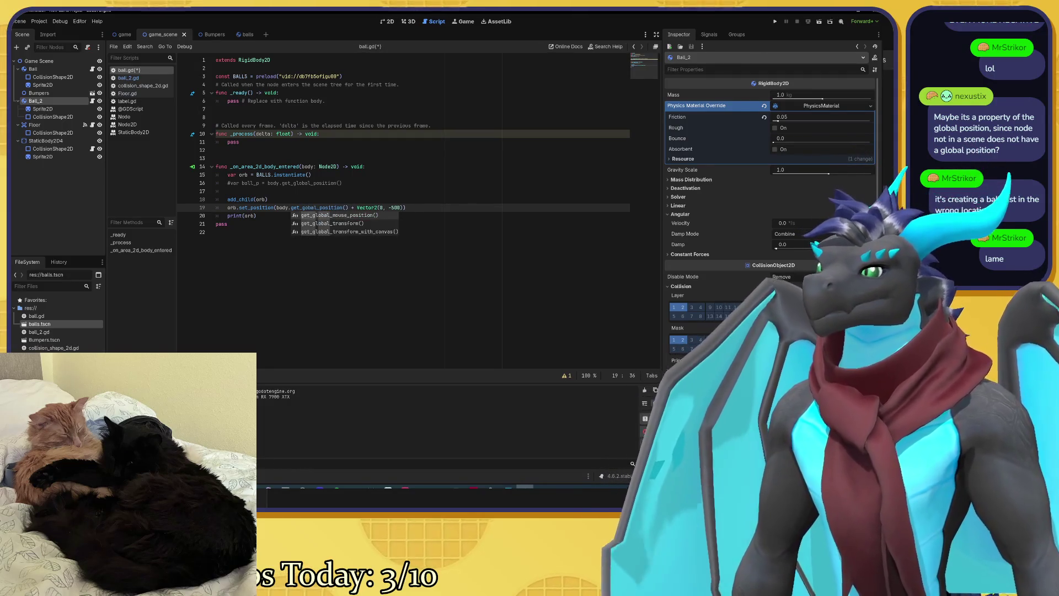
pyautogui.click(251, 207)
pyautogui.write('global_')
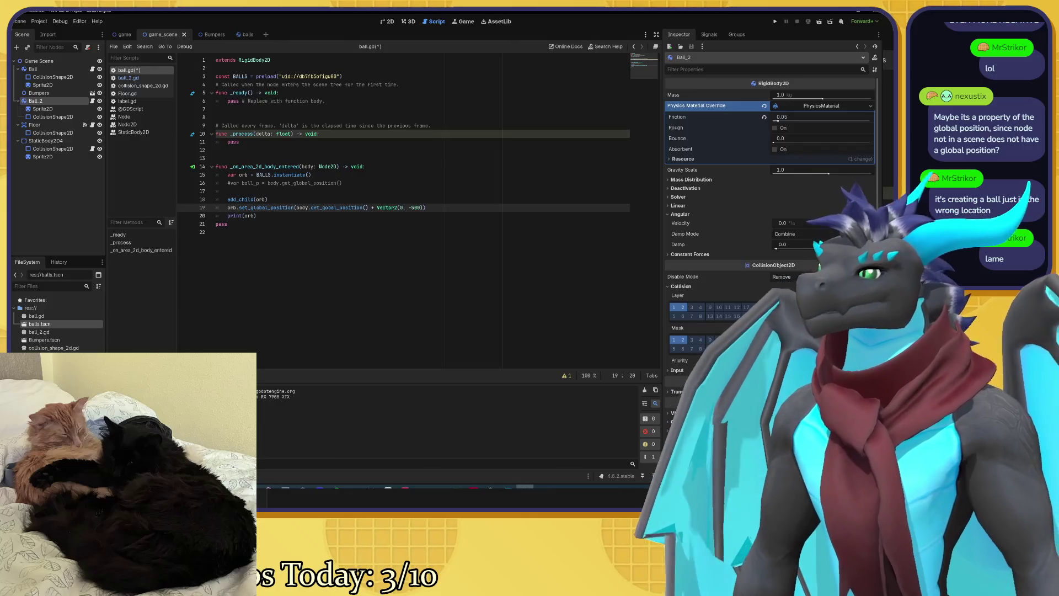
pyautogui.click(257, 215)
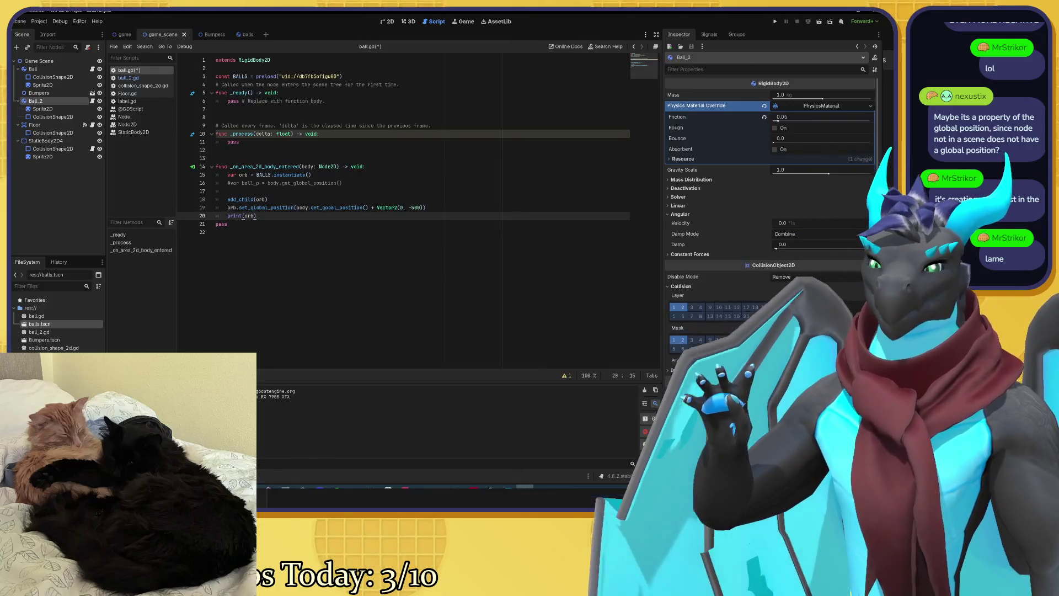
pyautogui.hotkey('ctrl', 's')
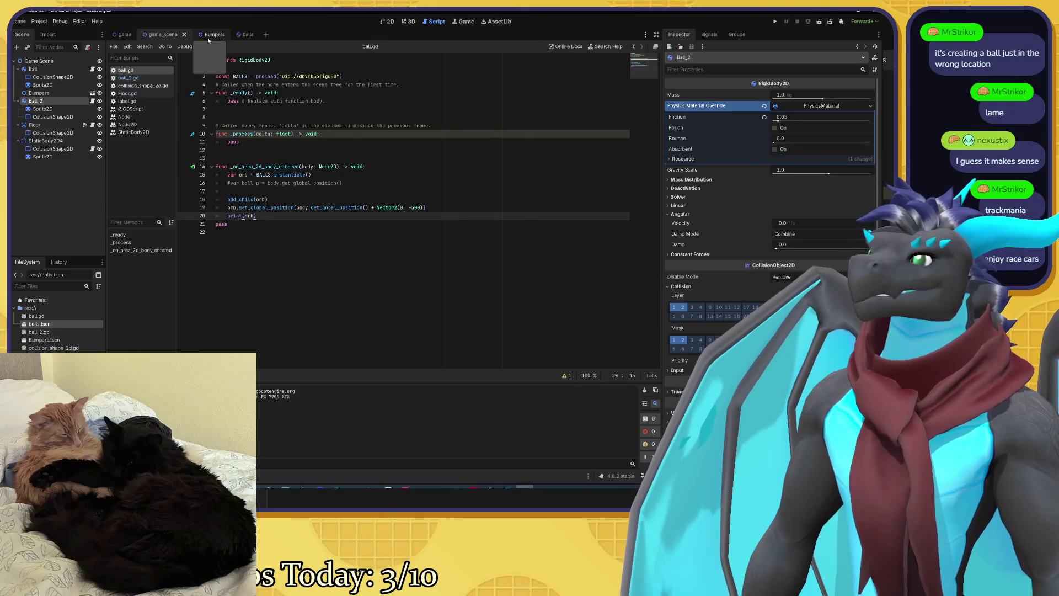
pyautogui.click(388, 22)
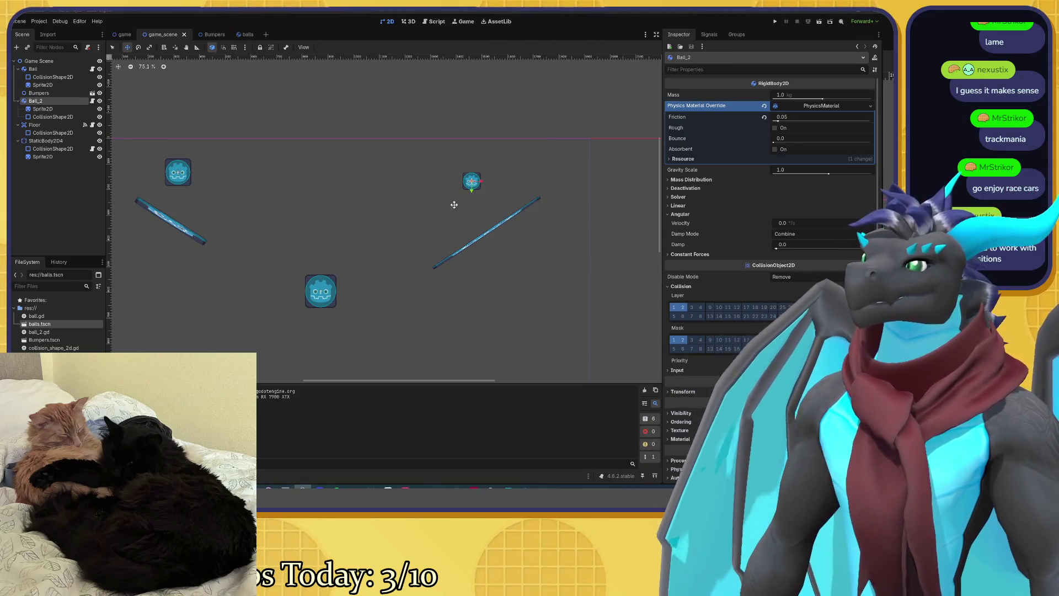
# Step: Zoom the 2D canvas to see the balls, bumpers and floor
pyautogui.scroll(-2, 417, 190)
pyautogui.scroll(2, 419, 191)
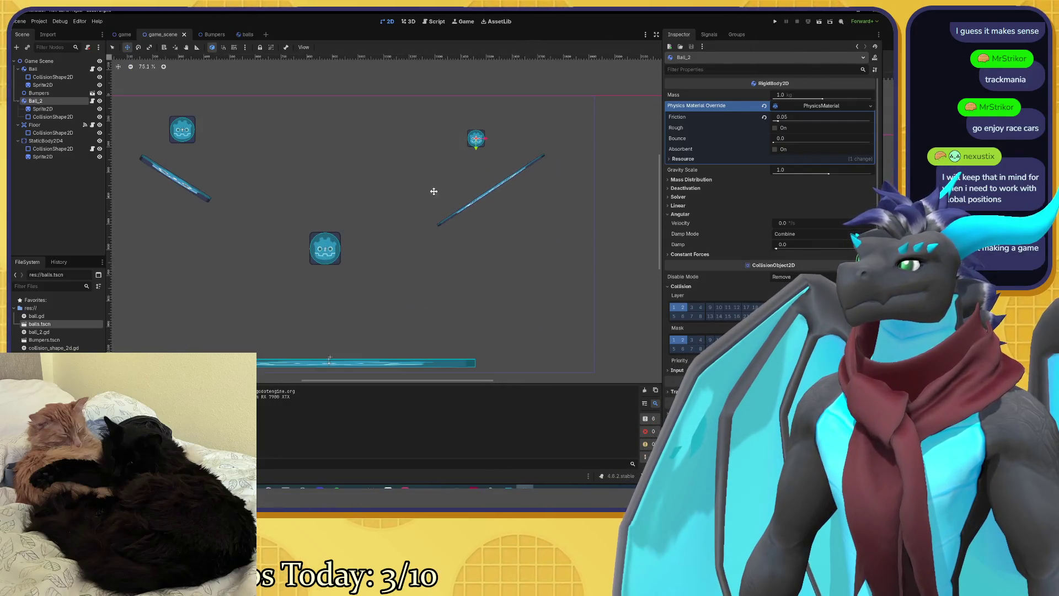
pyautogui.scroll(3, 454, 180)
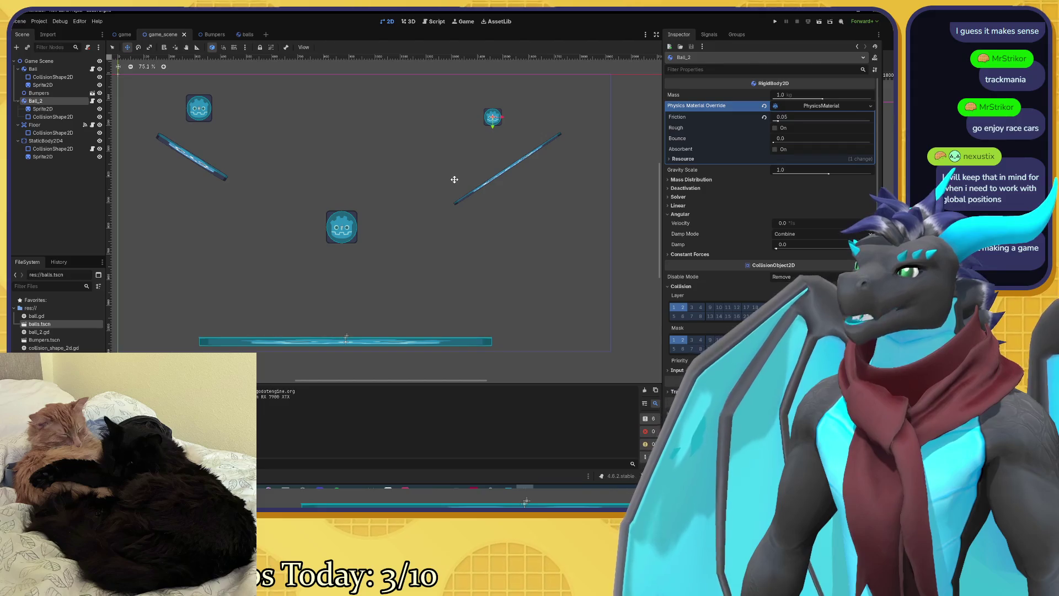
pyautogui.scroll(1, 457, 180)
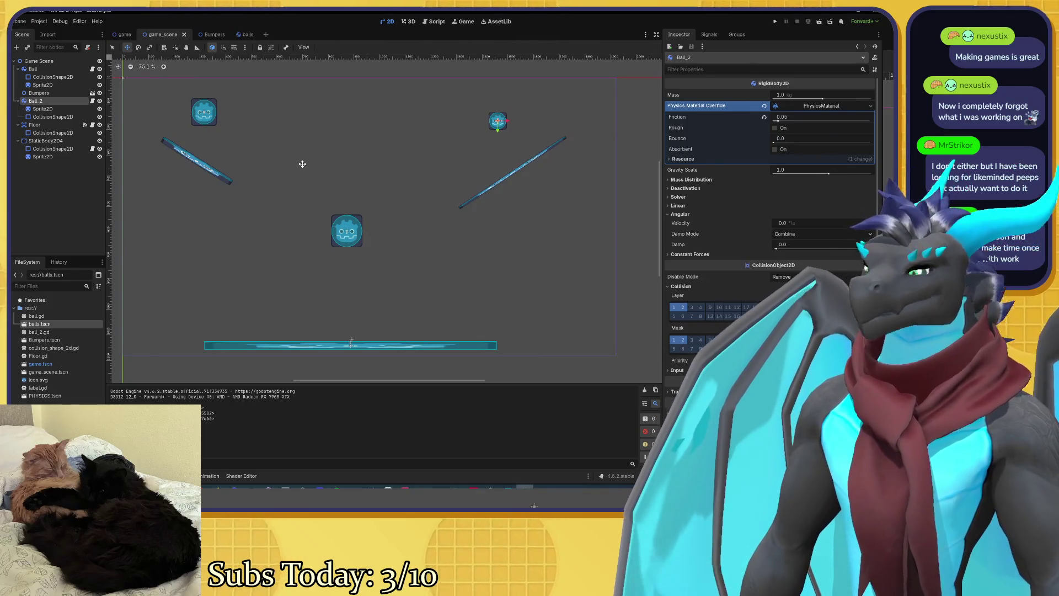
# Step: Save the game scene with Ball_2's physics material settings
pyautogui.hotkey('ctrl', 's')
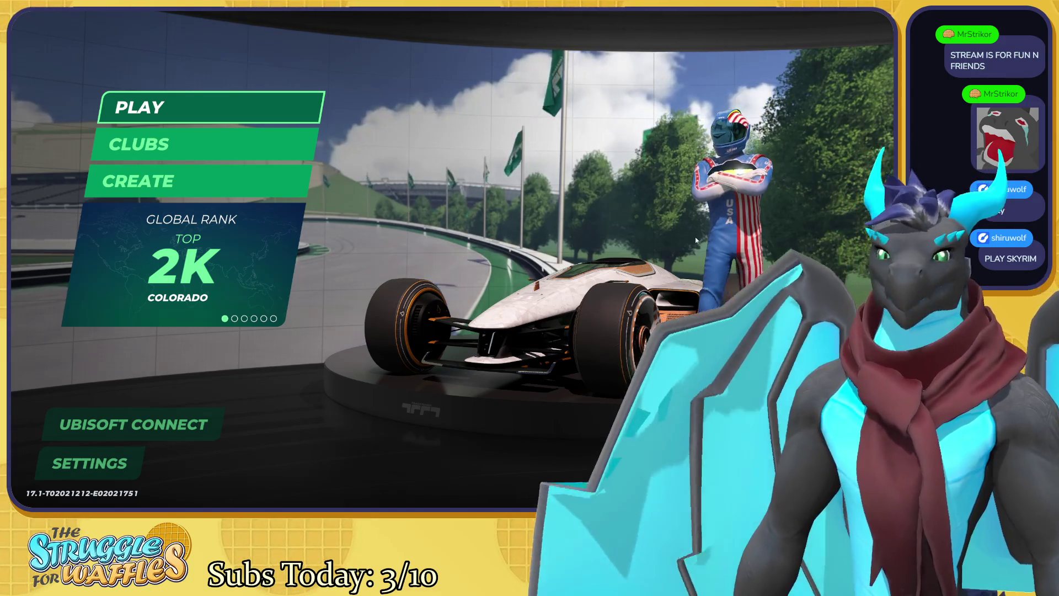
# Step: Go from Play into the Week 72 weekly tracks and browse maps 356–360
pyautogui.press('Return')
pyautogui.press('Down')
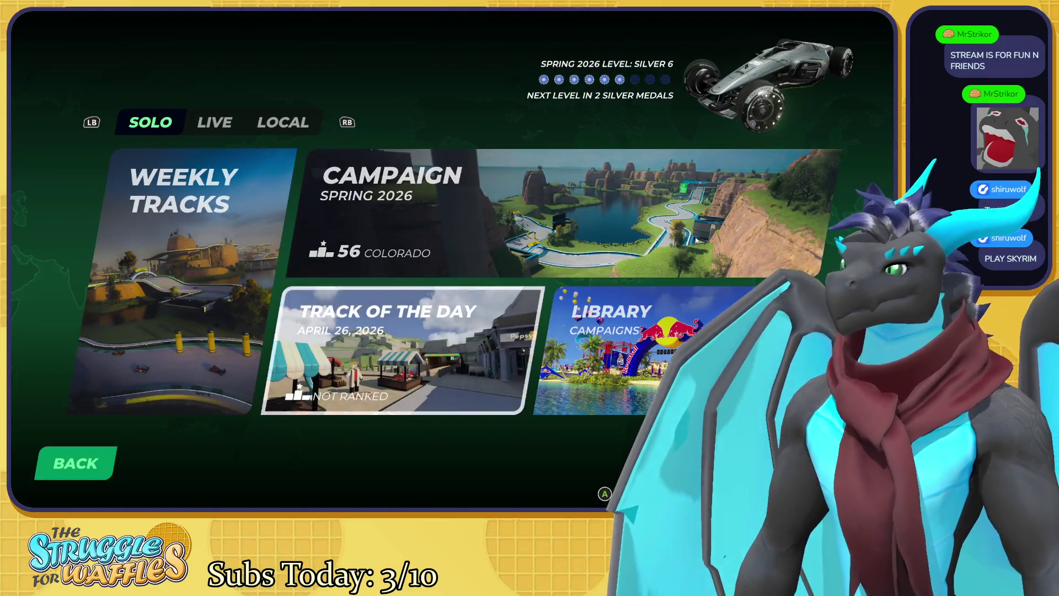
pyautogui.press('Left')
pyautogui.press('Return')
pyautogui.press('Return')
pyautogui.press('Right')
pyautogui.press('Right')
pyautogui.press('Right')
pyautogui.press('Left')
pyautogui.press('Left')
pyautogui.press('Left')
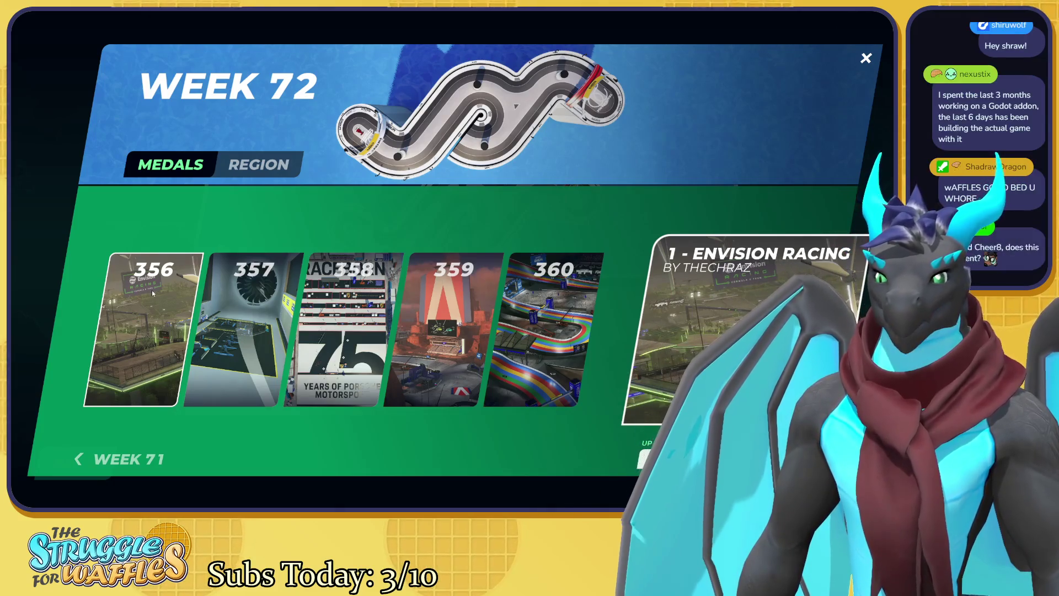
pyautogui.press('Right')
pyautogui.press('Right')
pyautogui.press('Right')
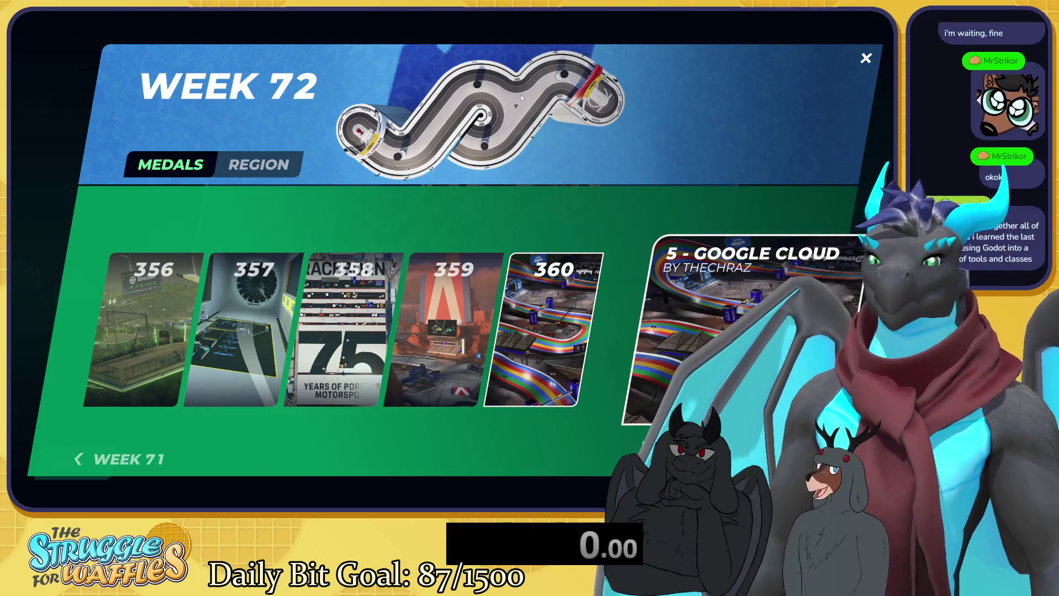
# Step: Cycle through Week 72 maps 356–360, ending on map 356, Envision Racing
pyautogui.press('Left')
pyautogui.press('Left')
pyautogui.press('Left')
pyautogui.press('Left')
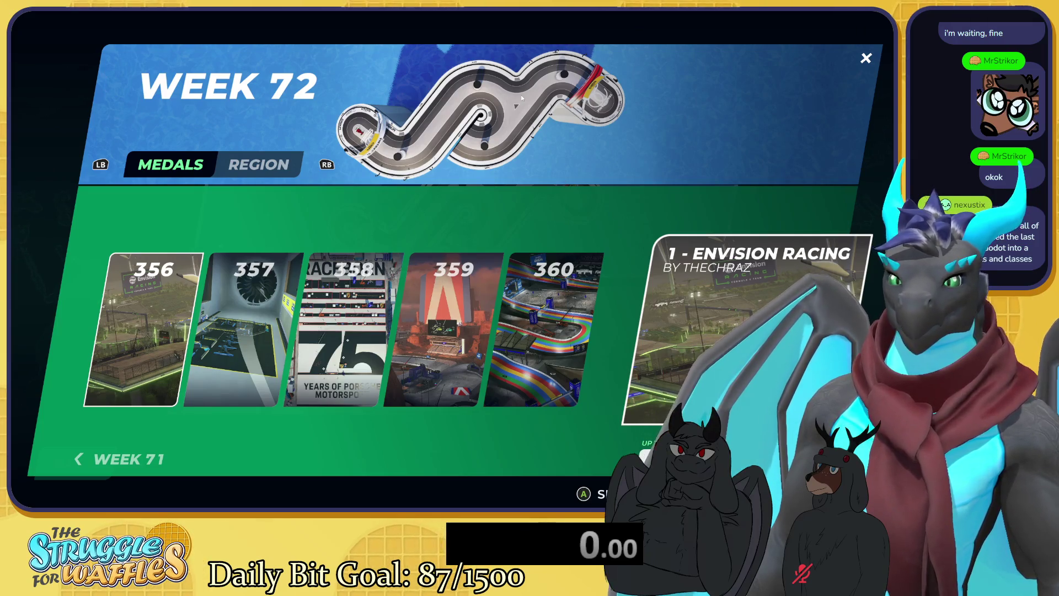
pyautogui.press('Right')
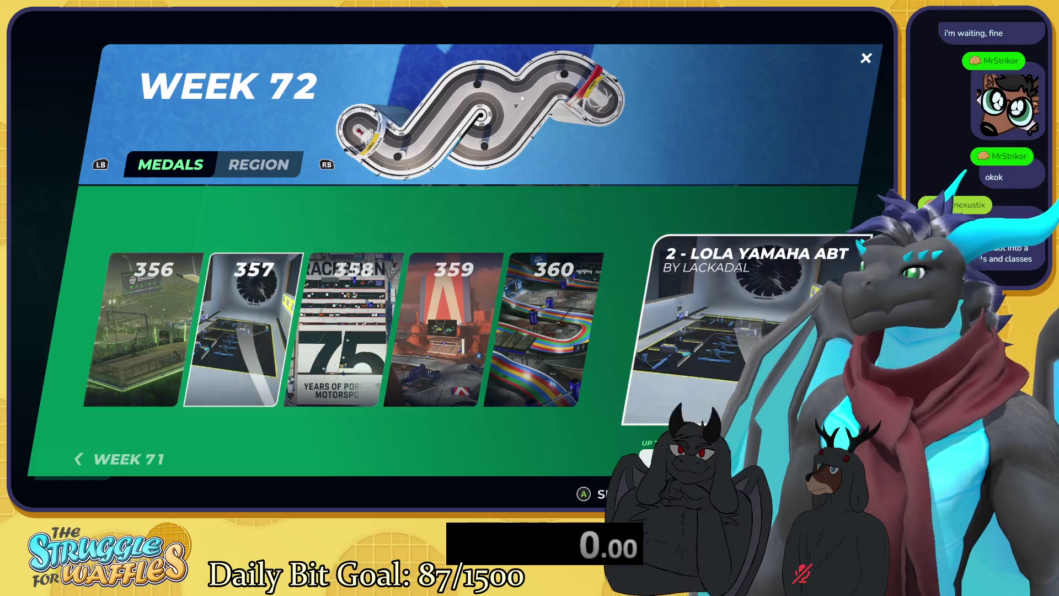
pyautogui.press('Right')
pyautogui.press('Right')
pyautogui.press('Left')
pyautogui.press('Left')
pyautogui.press('Left')
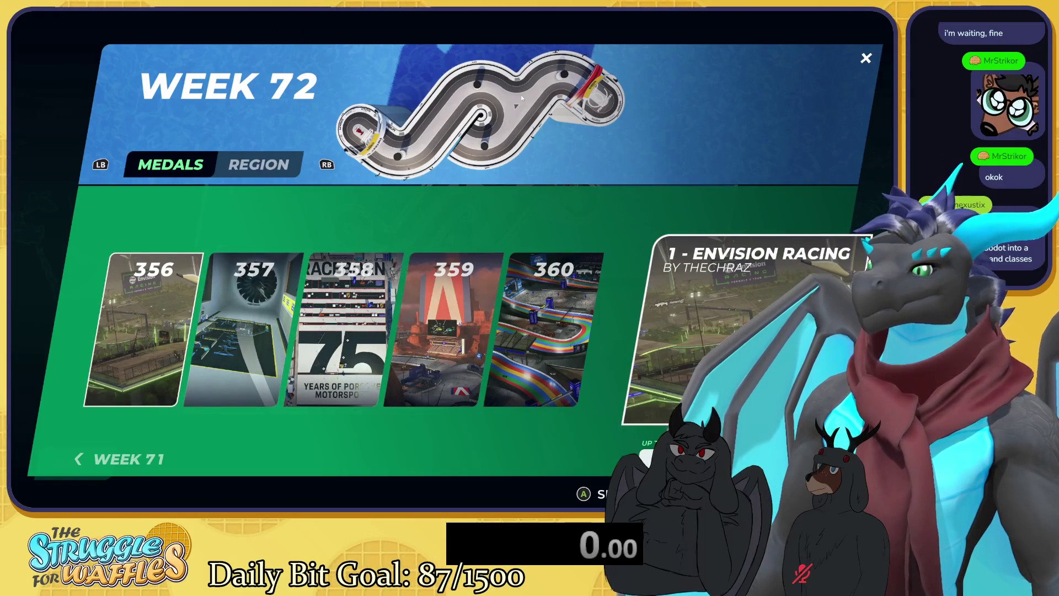
pyautogui.press('Right')
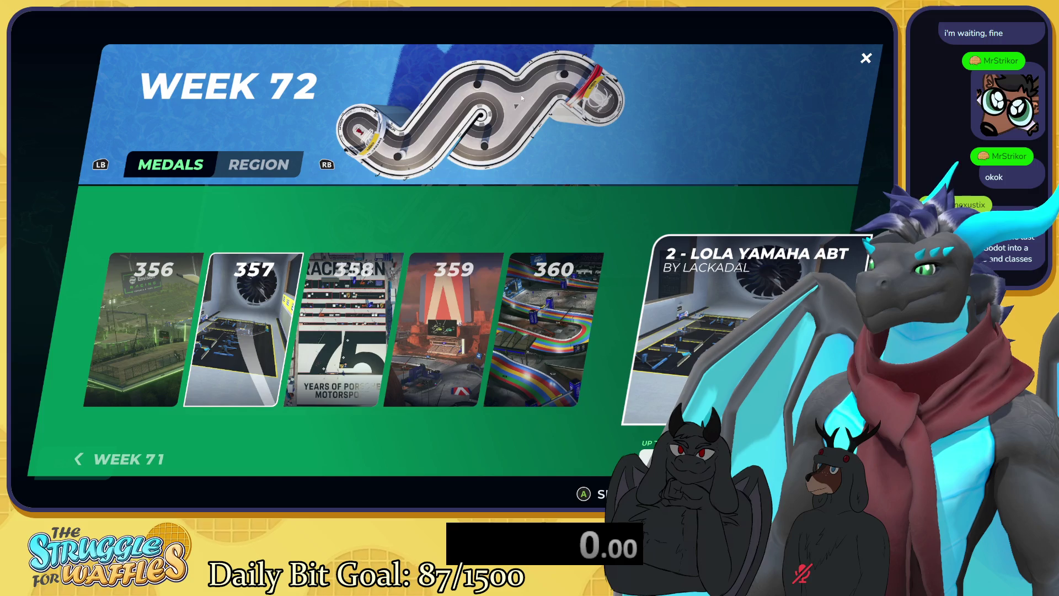
pyautogui.press('Right')
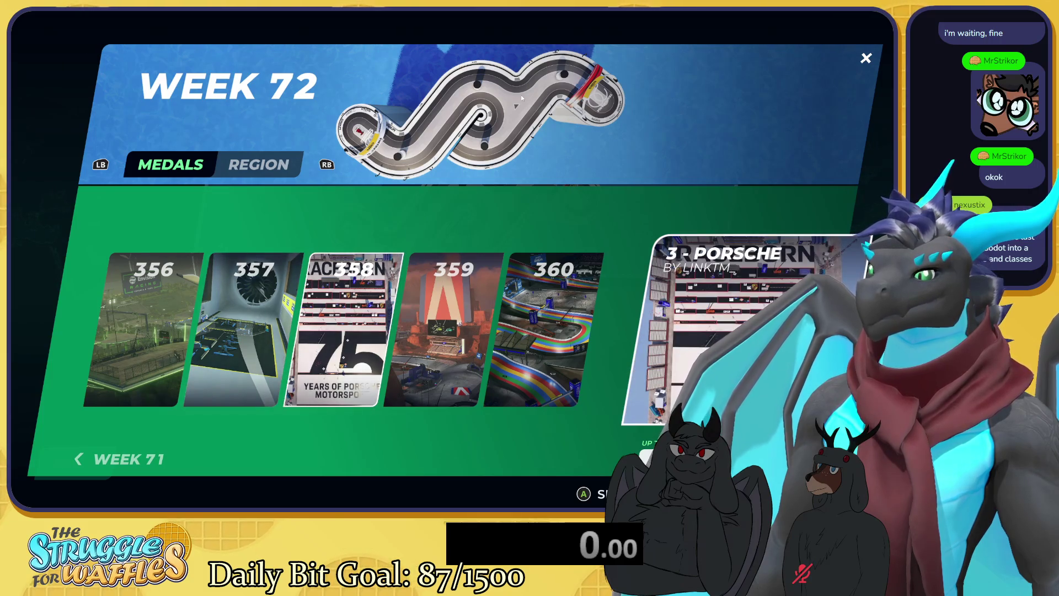
pyautogui.press('Right')
pyautogui.press('Right')
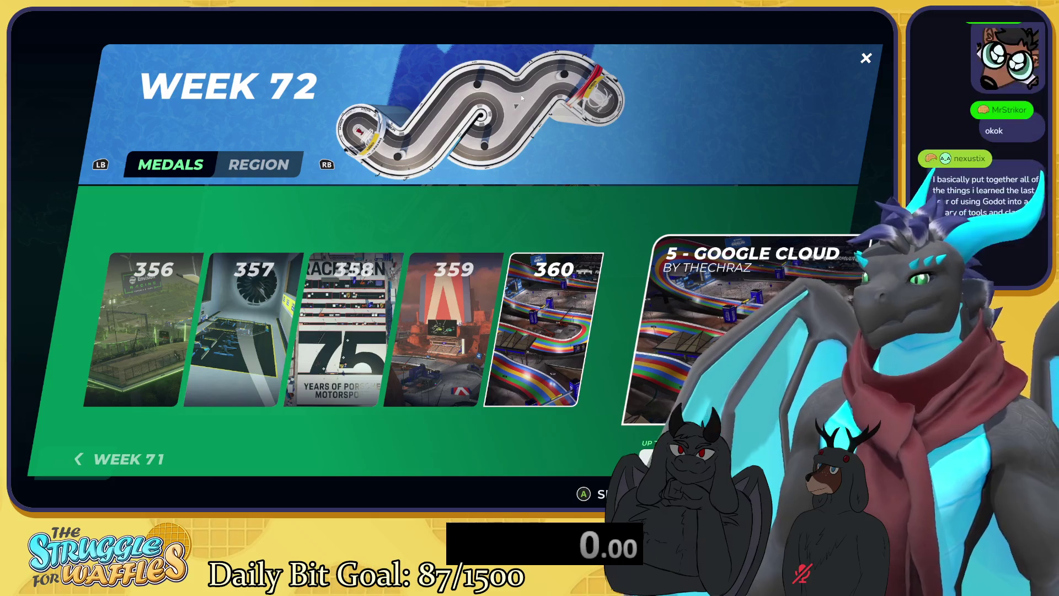
pyautogui.press('Left')
pyautogui.press('Right')
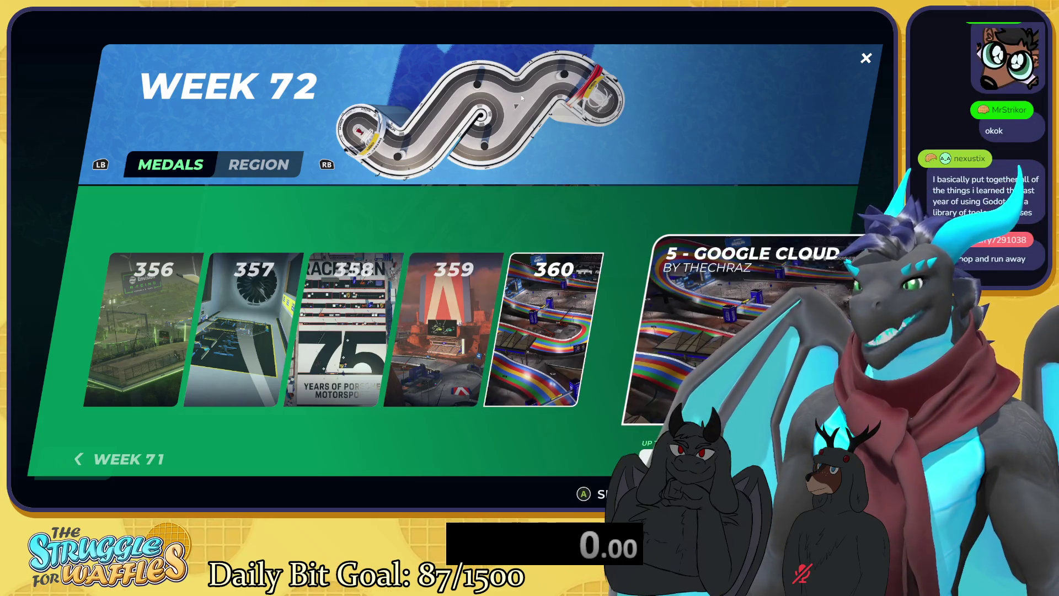
pyautogui.press('Left')
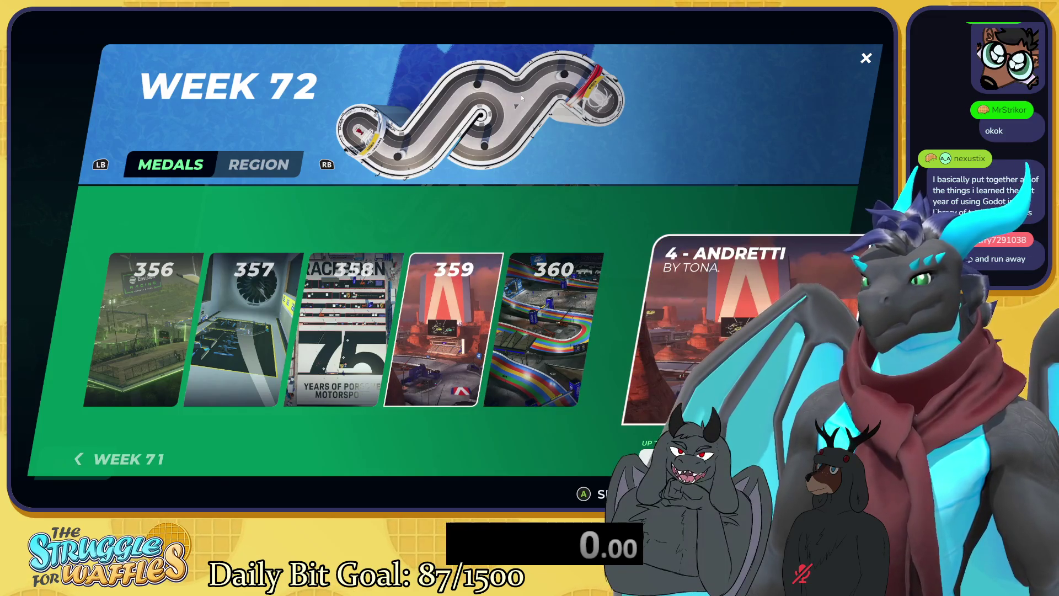
pyautogui.press('Right')
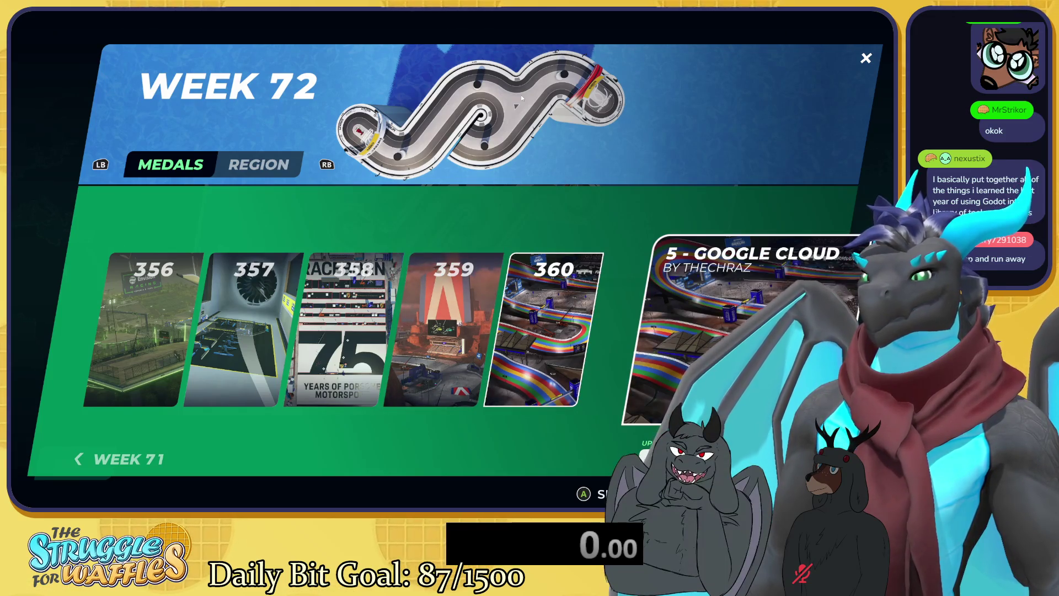
pyautogui.press('Left')
pyautogui.press('Left')
pyautogui.press('Left')
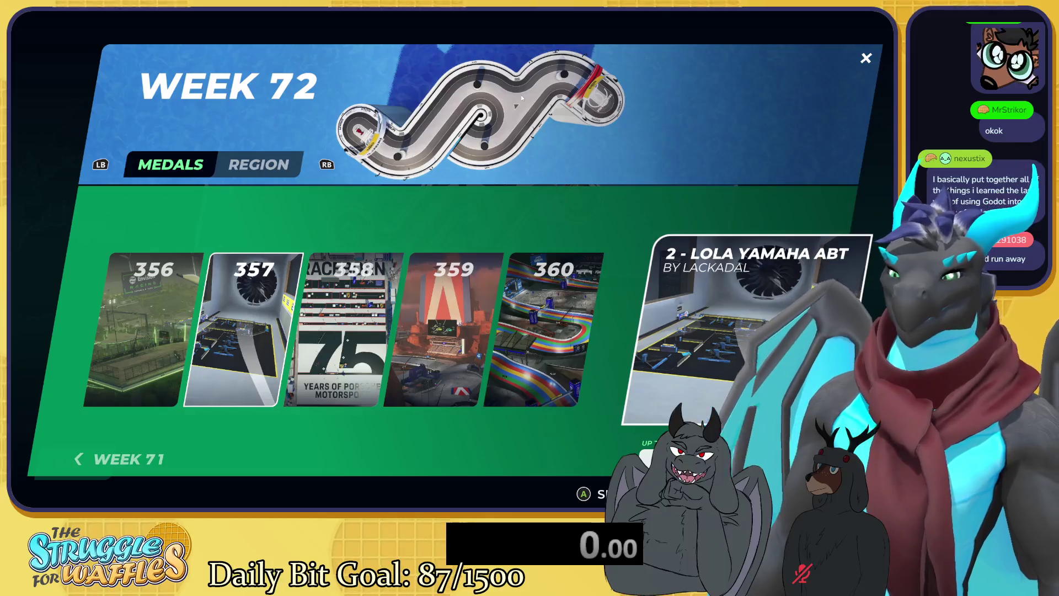
pyautogui.press('Right')
pyautogui.press('Right')
pyautogui.press('Right')
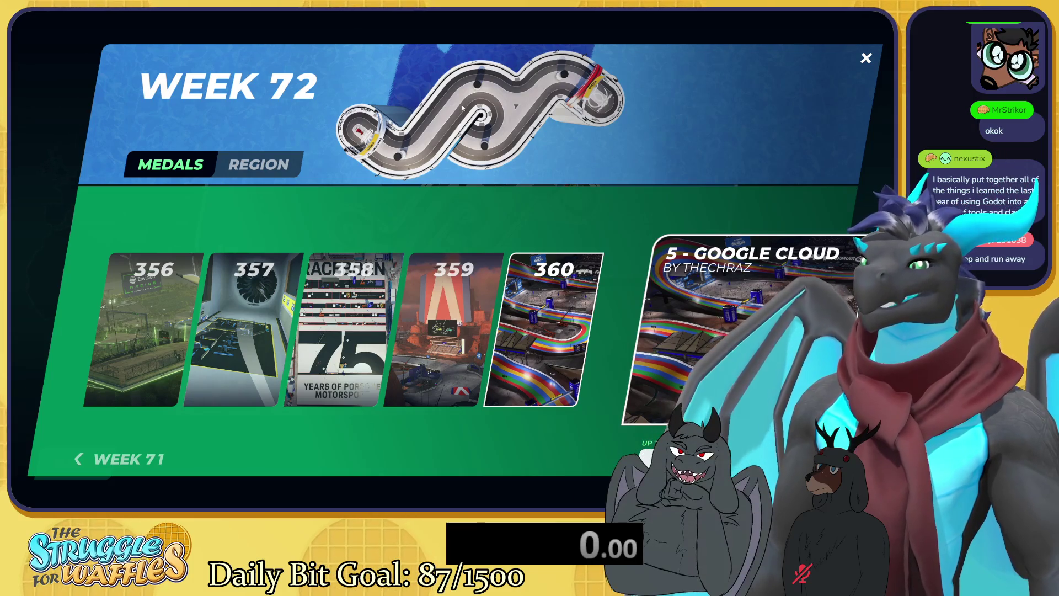
pyautogui.press('Left')
pyautogui.press('Left')
pyautogui.press('Left')
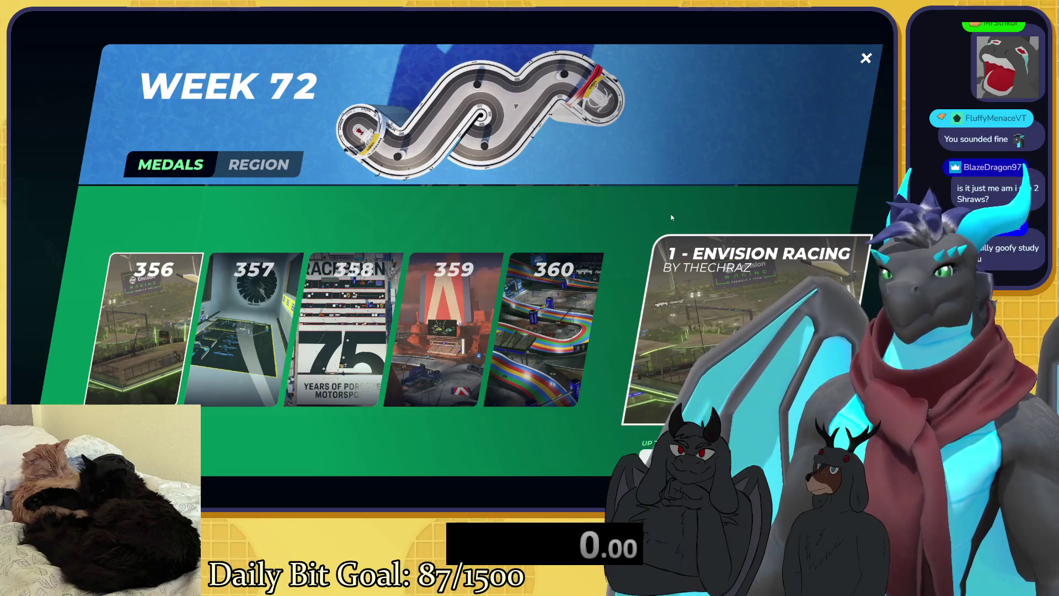
pyautogui.press('space')
# Step: Choose Drive Alone for Envision Racing and load the race
pyautogui.press('Escape')
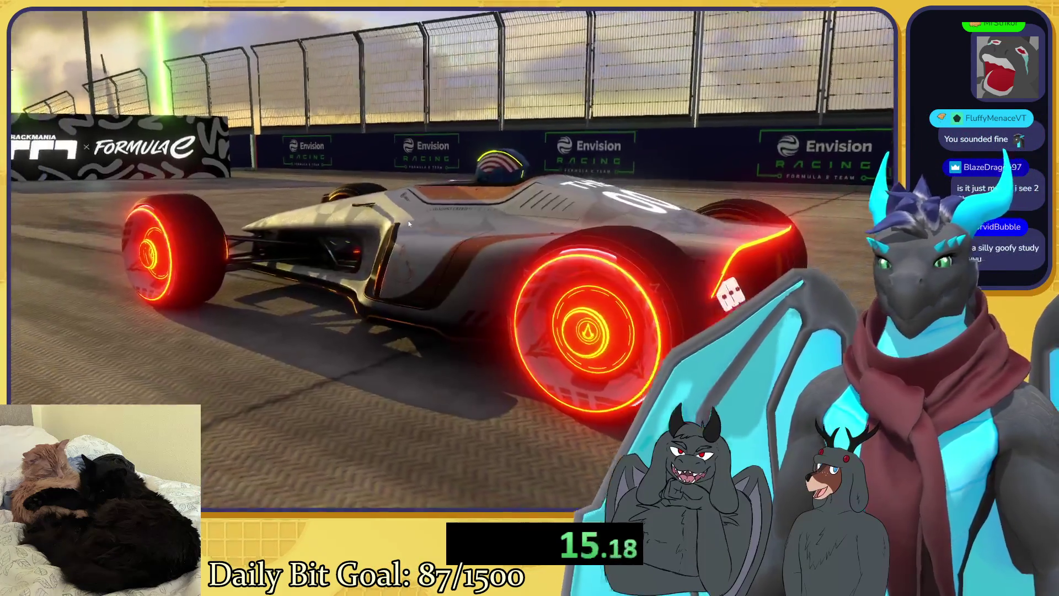
pyautogui.press('Down')
pyautogui.press('Return')
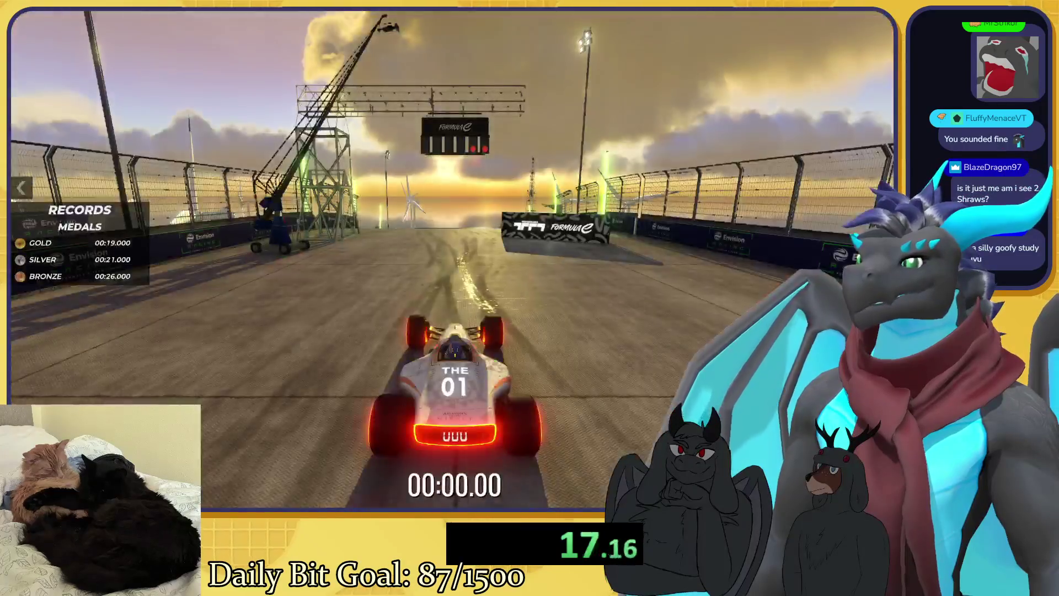
# Step: Drive Envision Racing to a gold-medal 00:18.596 personal best, then start a fresh attempt
pyautogui.press('Up')
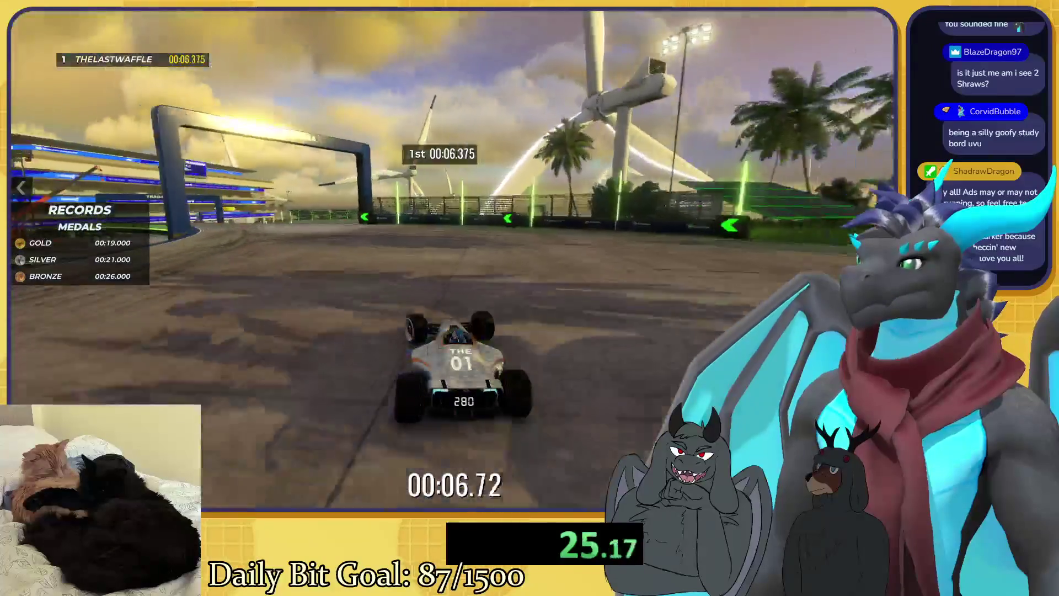
pyautogui.press('Delete')
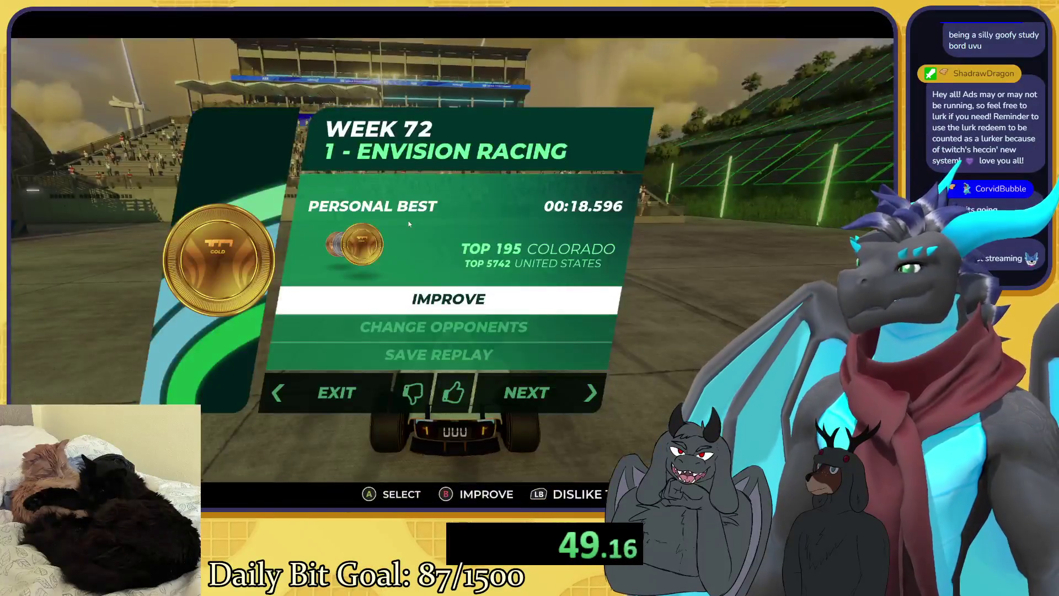
pyautogui.press('Return')
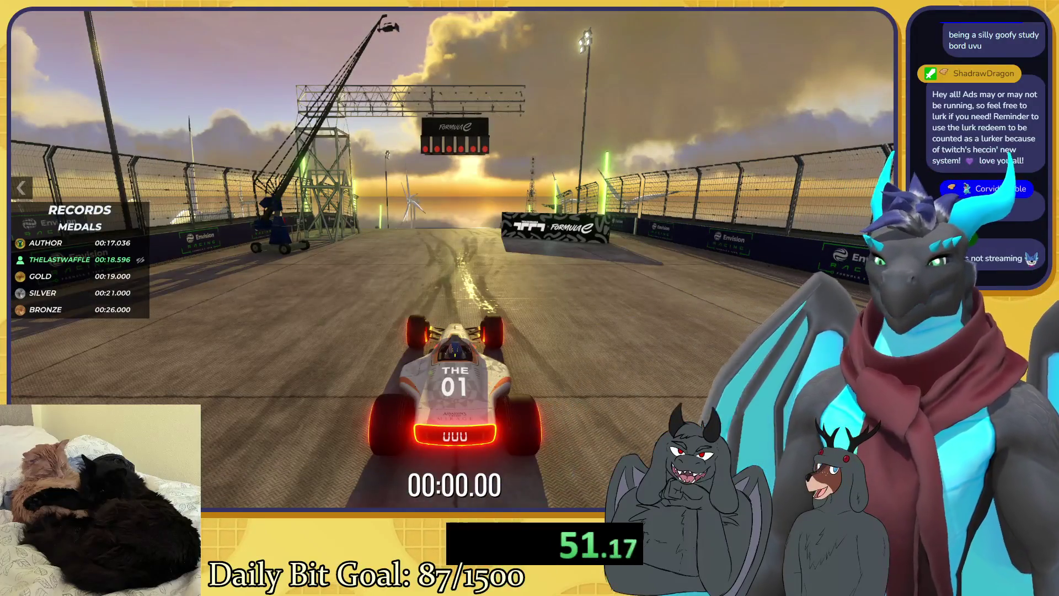
# Step: Drive through the gate and first checkpoint just behind the 00:18.596 best, then reset to start
pyautogui.press('Up')
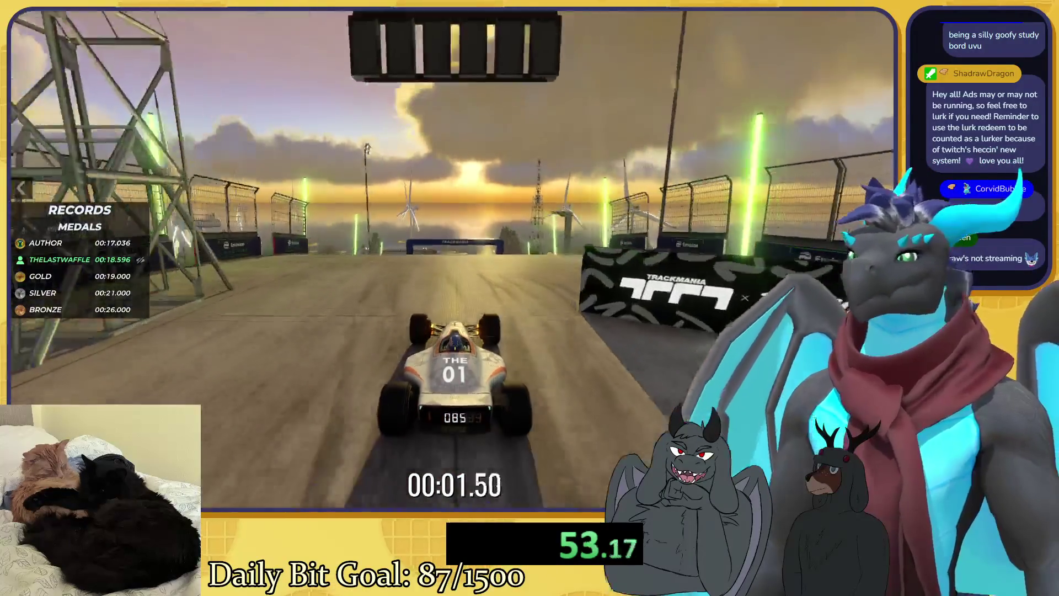
pyautogui.press('Up')
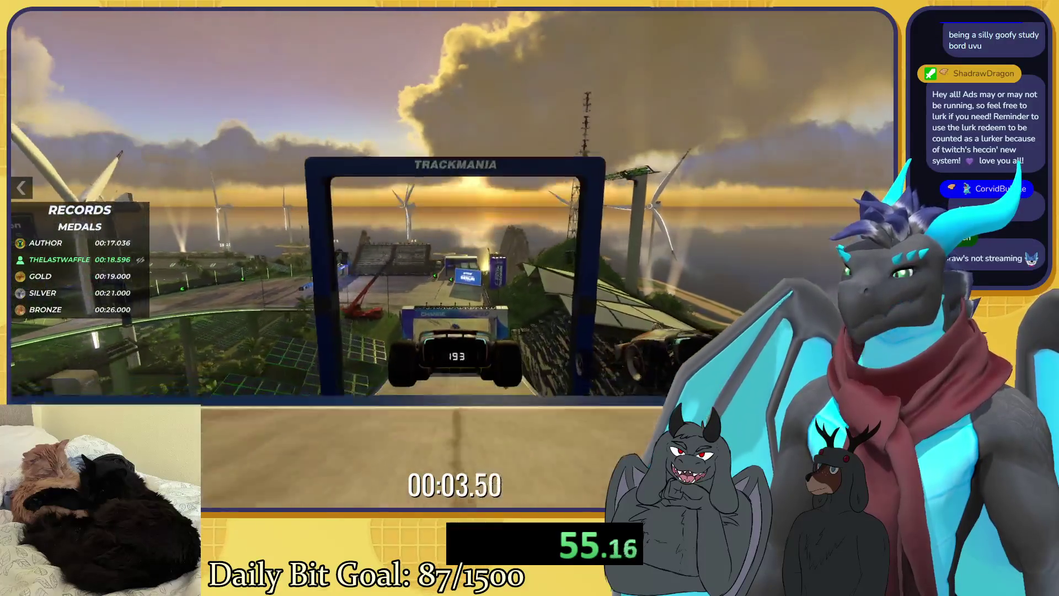
pyautogui.press('Up')
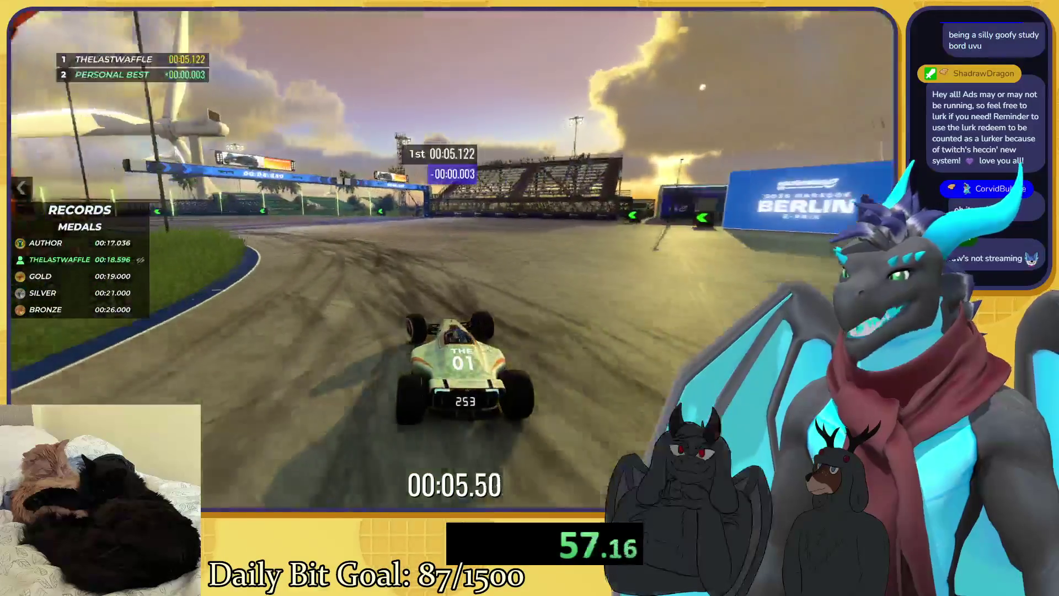
pyautogui.press('Up')
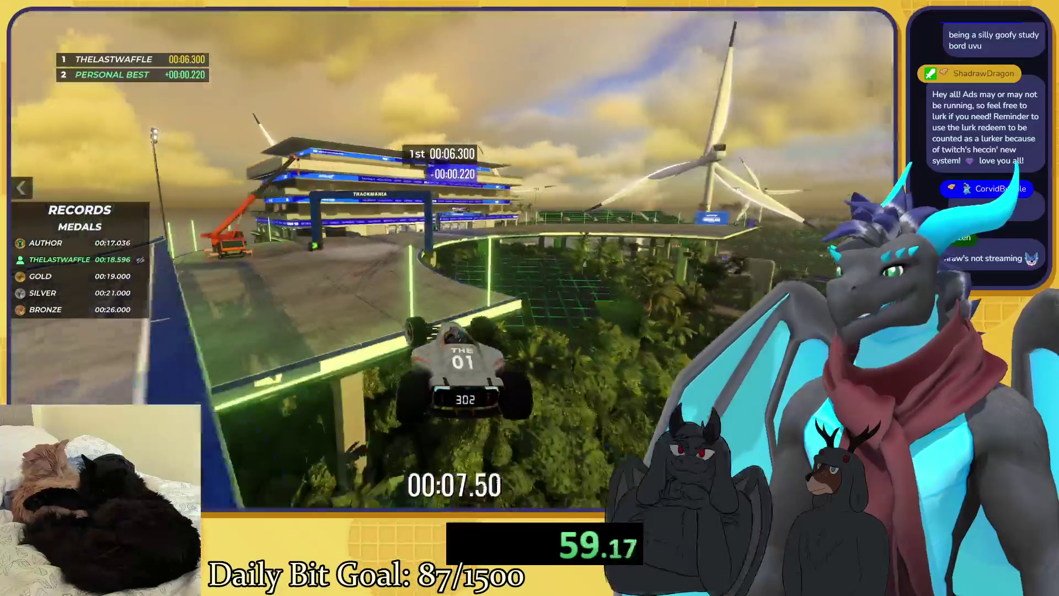
pyautogui.press('BackSpace')
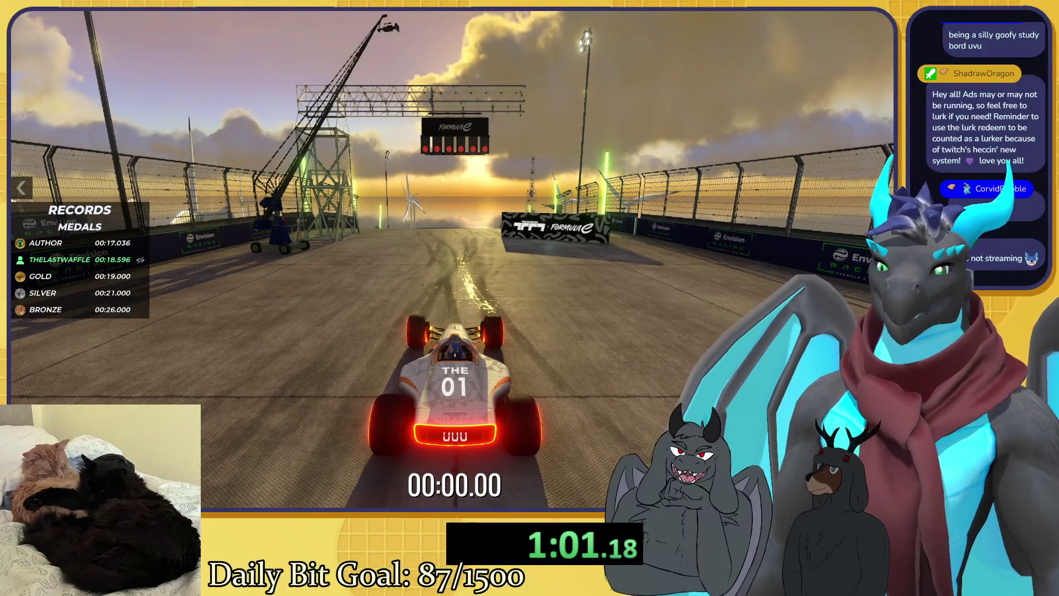
# Step: Drive repeated runs toward the Trackmania gate, restarting after crashes, cutting the best to 00:17.148
pyautogui.press('Up')
pyautogui.press('Up')
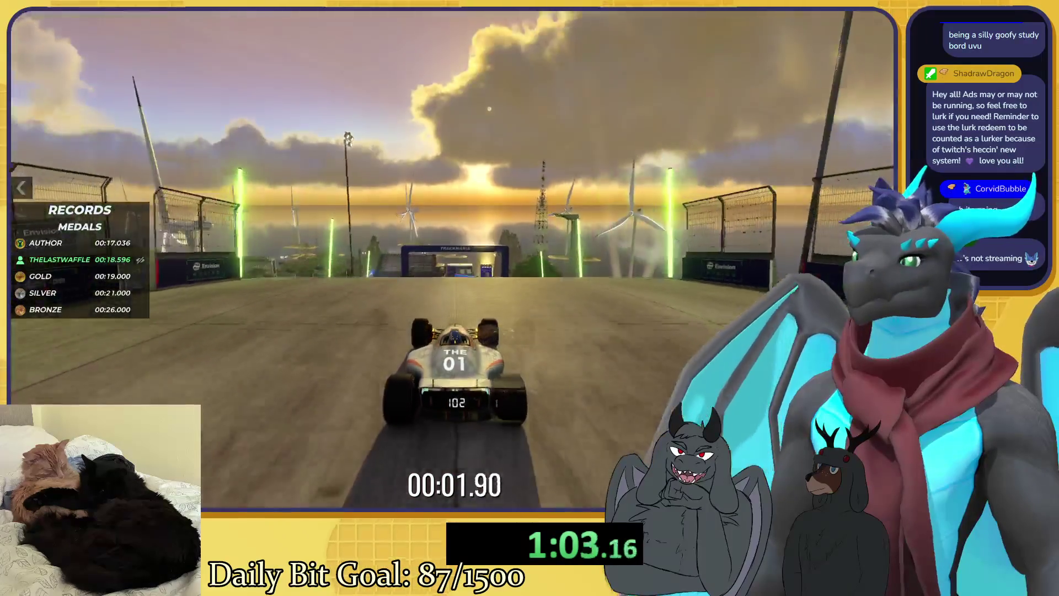
pyautogui.press('Up')
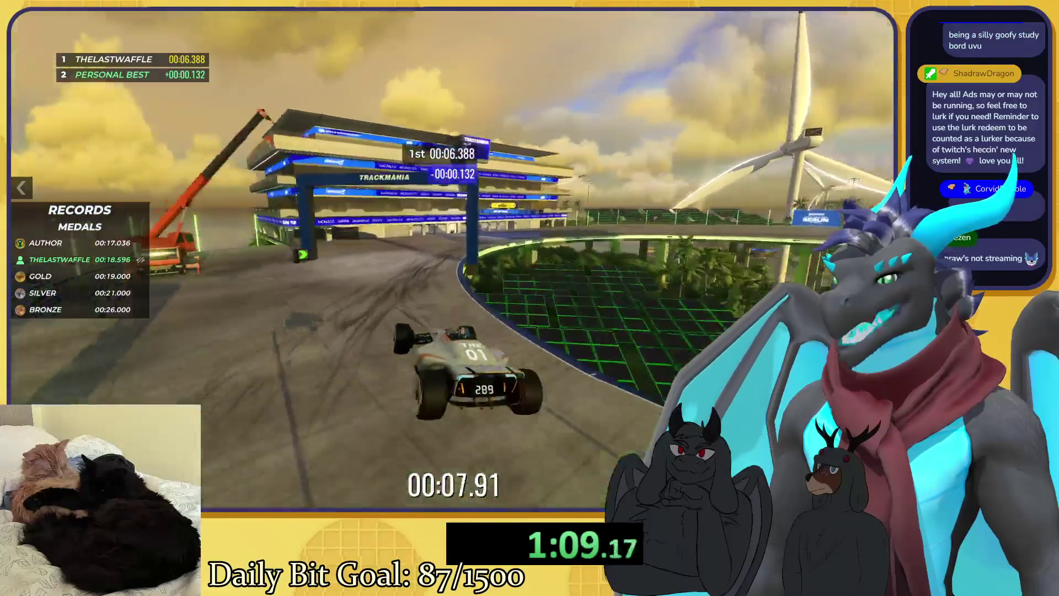
pyautogui.press('BackSpace')
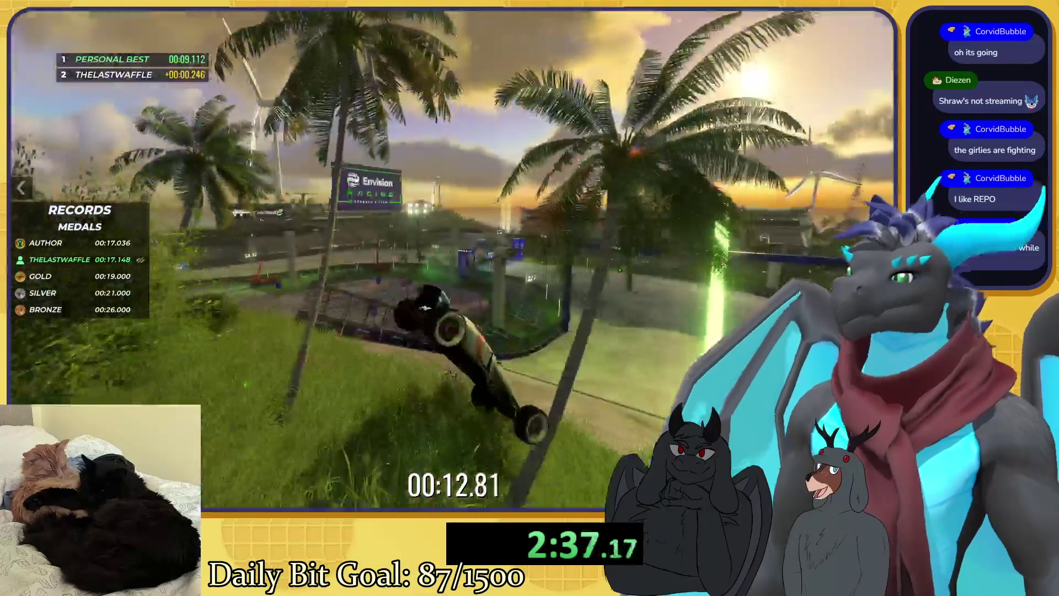
pyautogui.press('BackSpace')
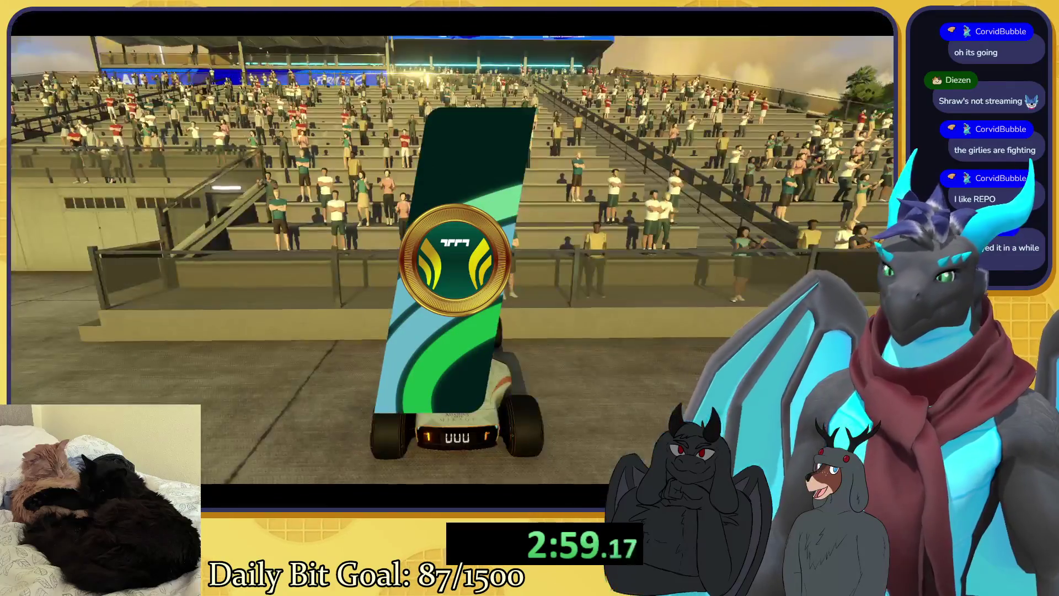
# Step: Drive runs through the right and left curves, restarting after mistakes, for a 00:16.991 best
pyautogui.press('Return')
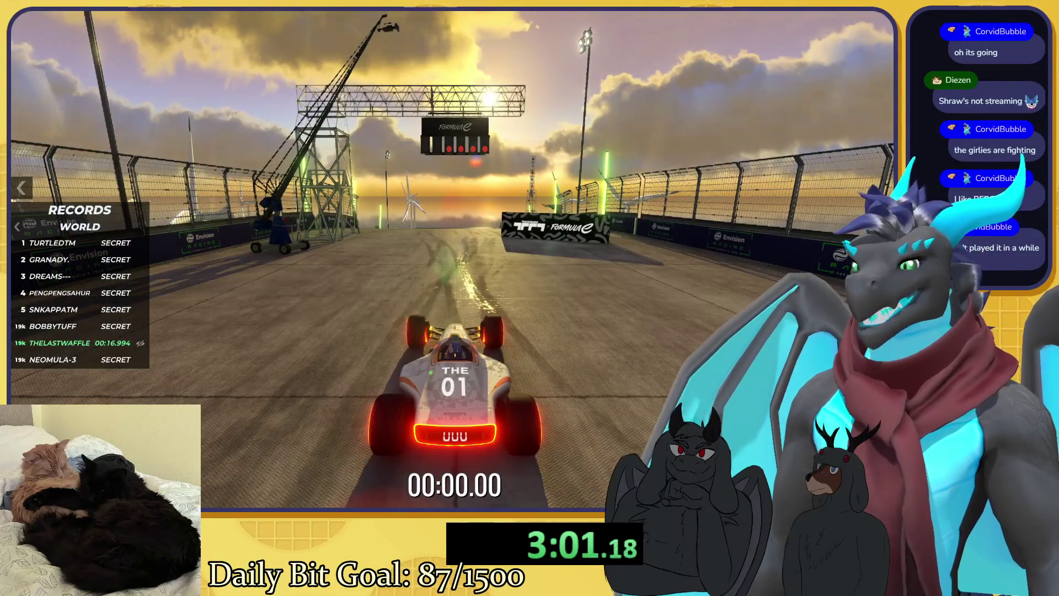
pyautogui.press('Up')
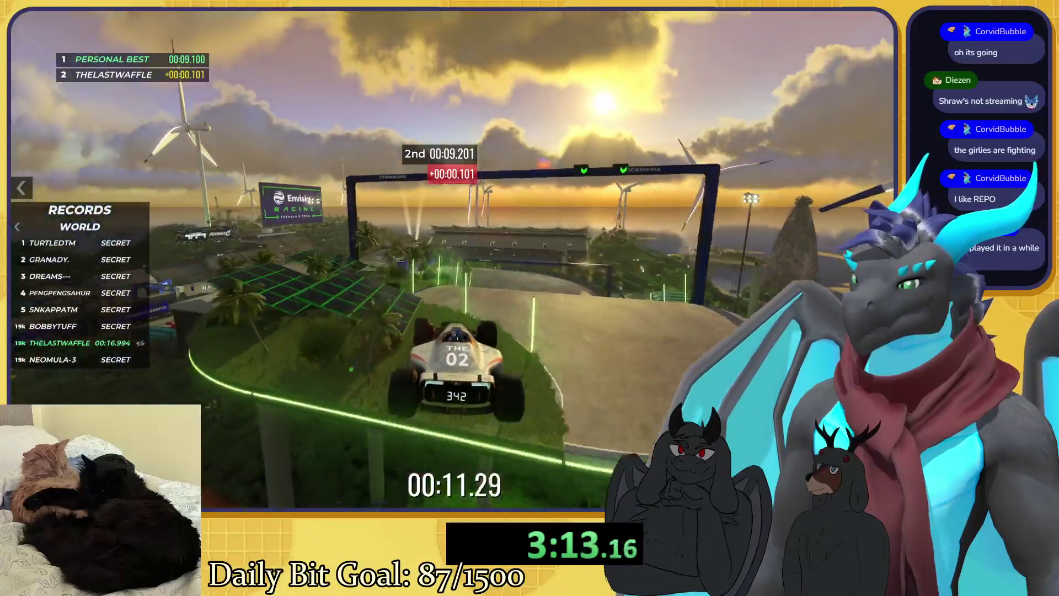
pyautogui.press('Delete')
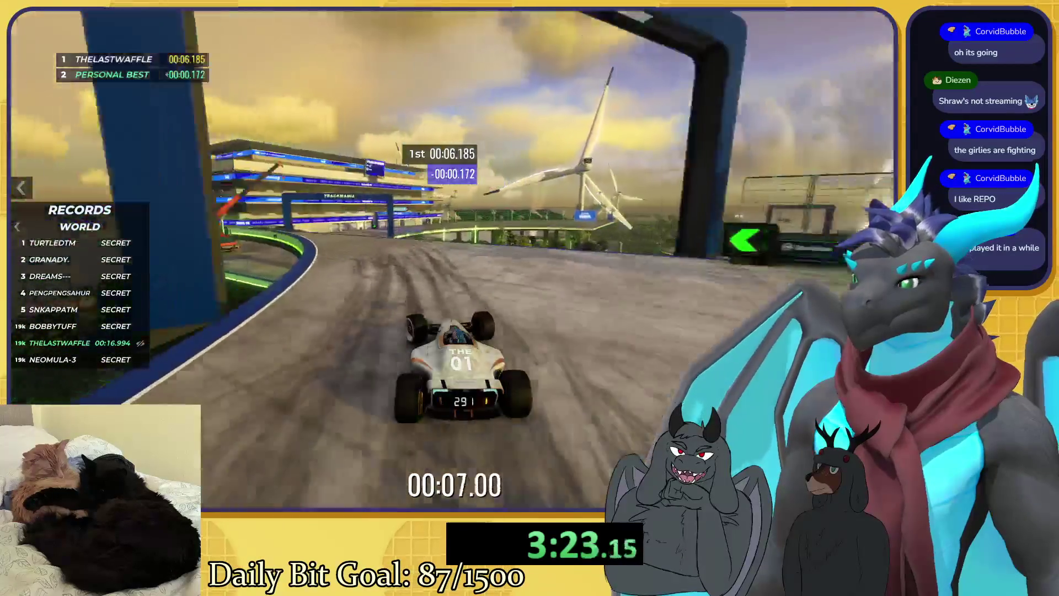
pyautogui.press('Delete')
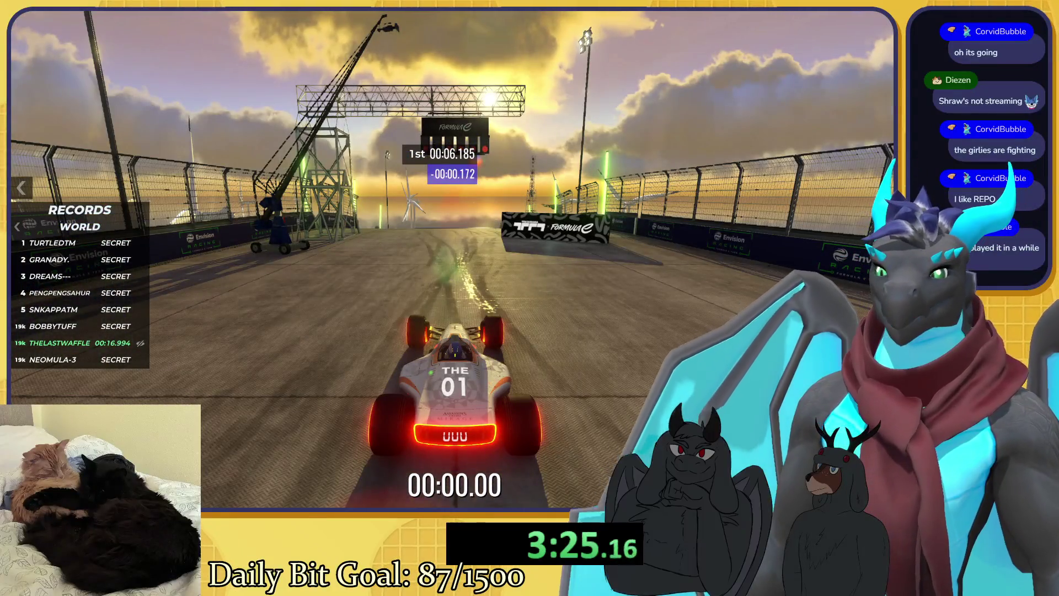
pyautogui.press('Up')
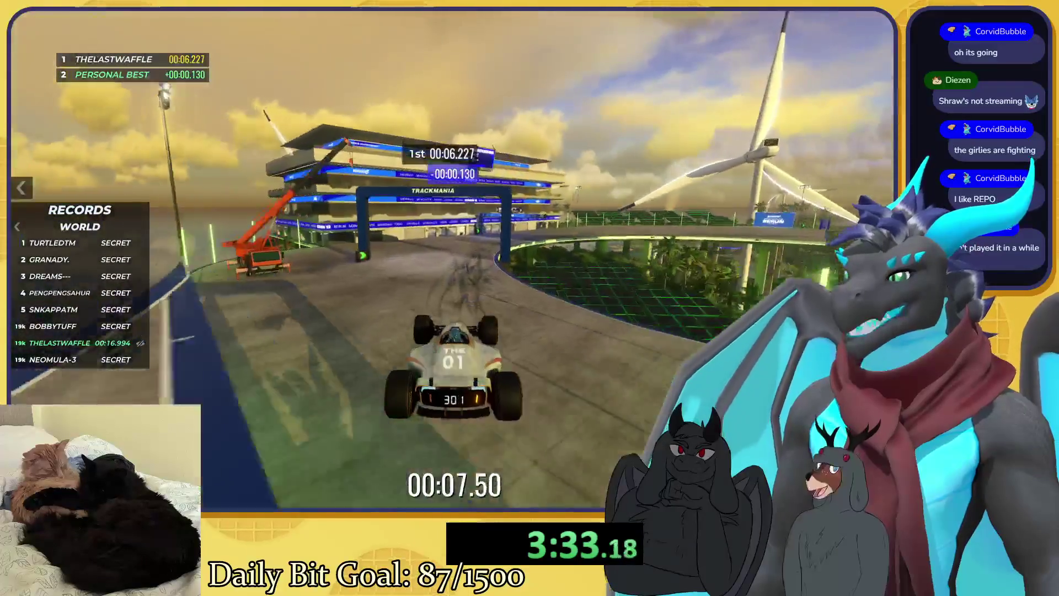
pyautogui.press('Right')
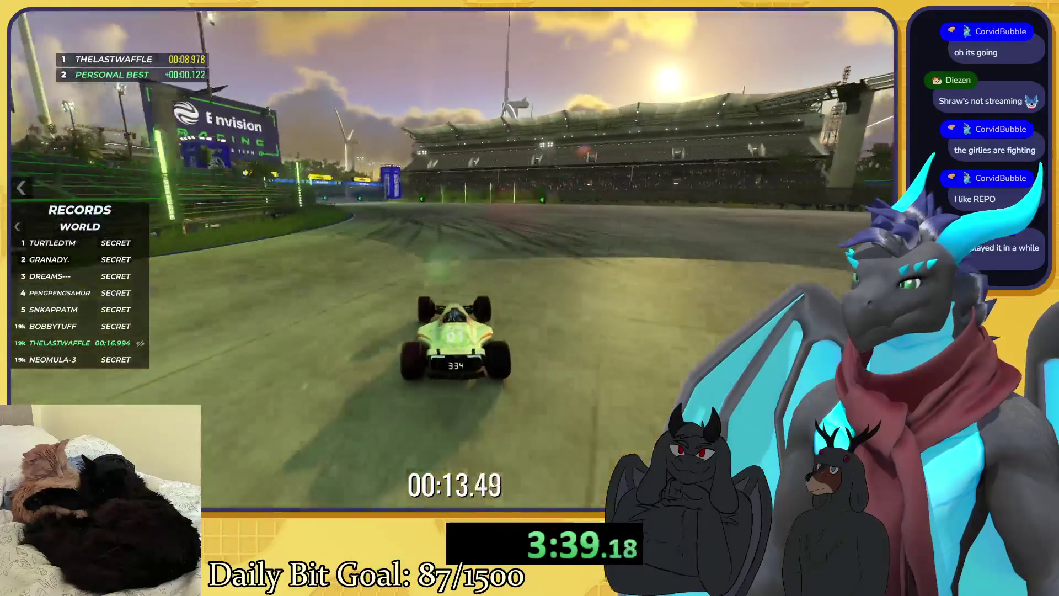
pyautogui.press('Left')
pyautogui.press('Left')
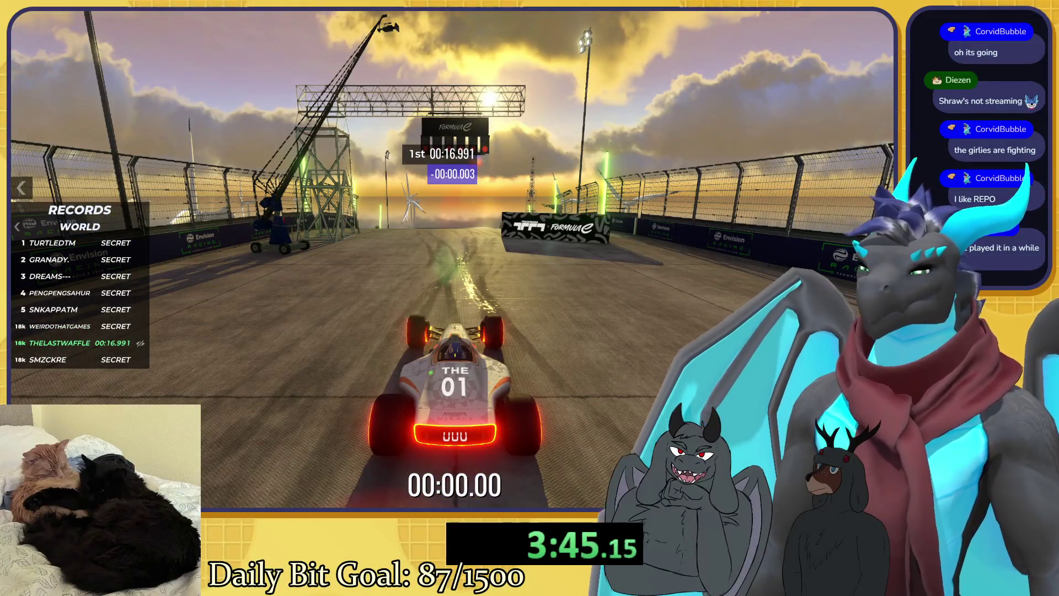
pyautogui.press('Up')
pyautogui.press('Up')
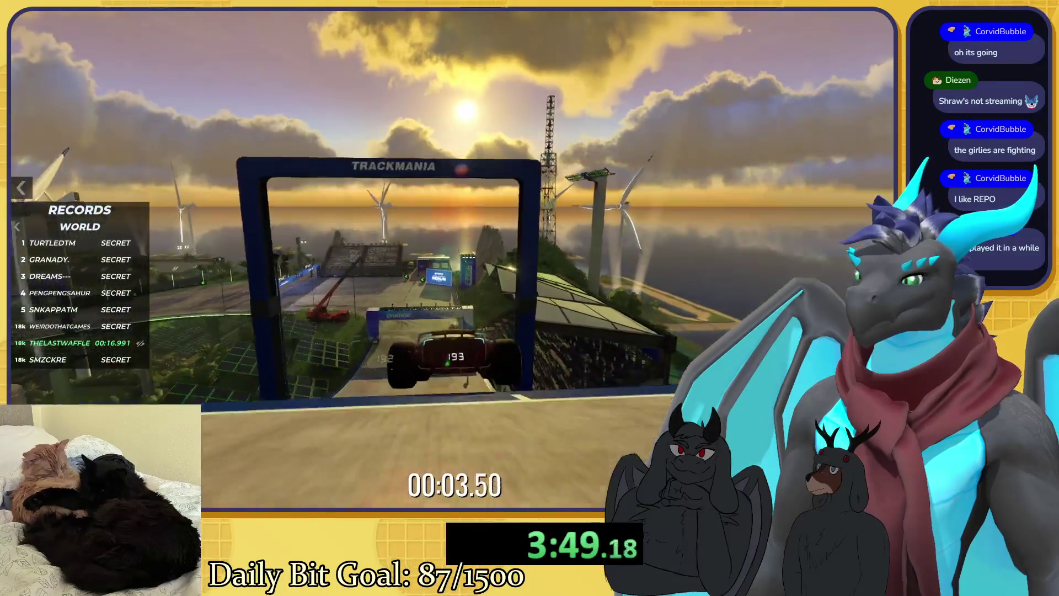
# Step: Drive past the jump and left turn at the checkpoint, then restart the run
pyautogui.press('Up')
pyautogui.press('Left')
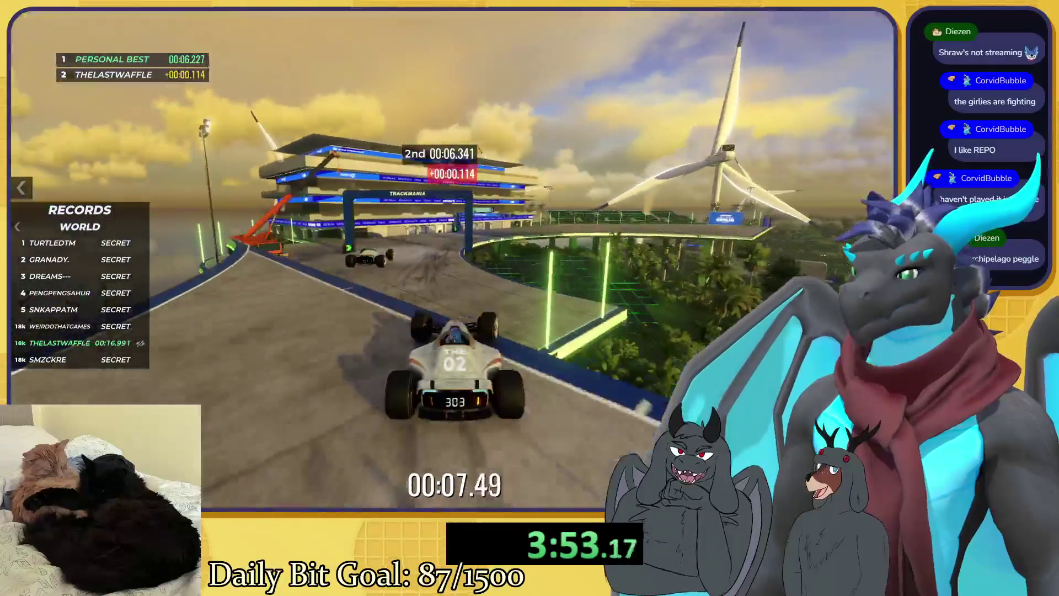
pyautogui.press('Up')
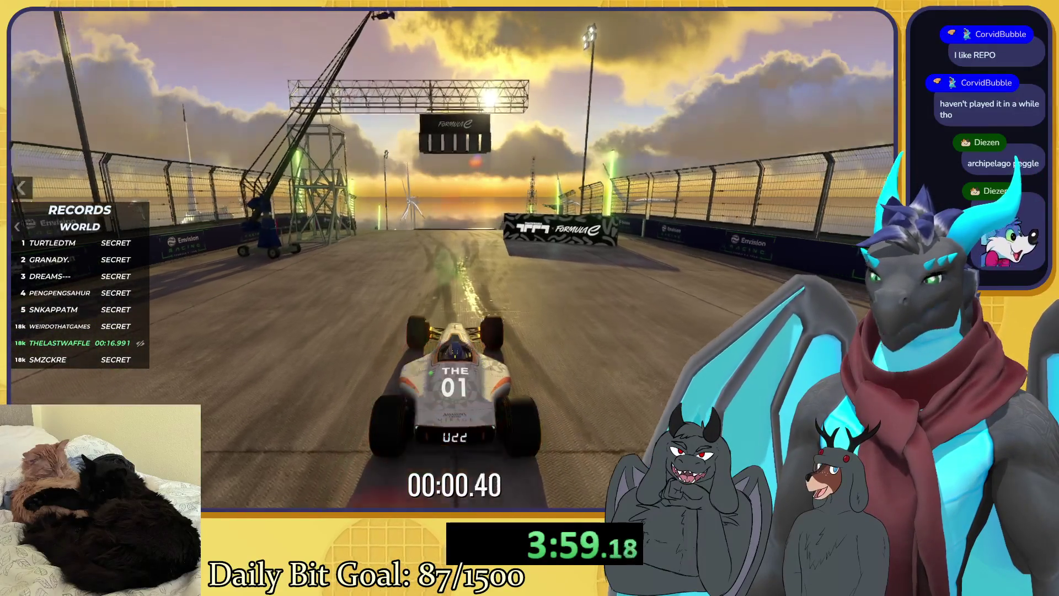
pyautogui.press('Up')
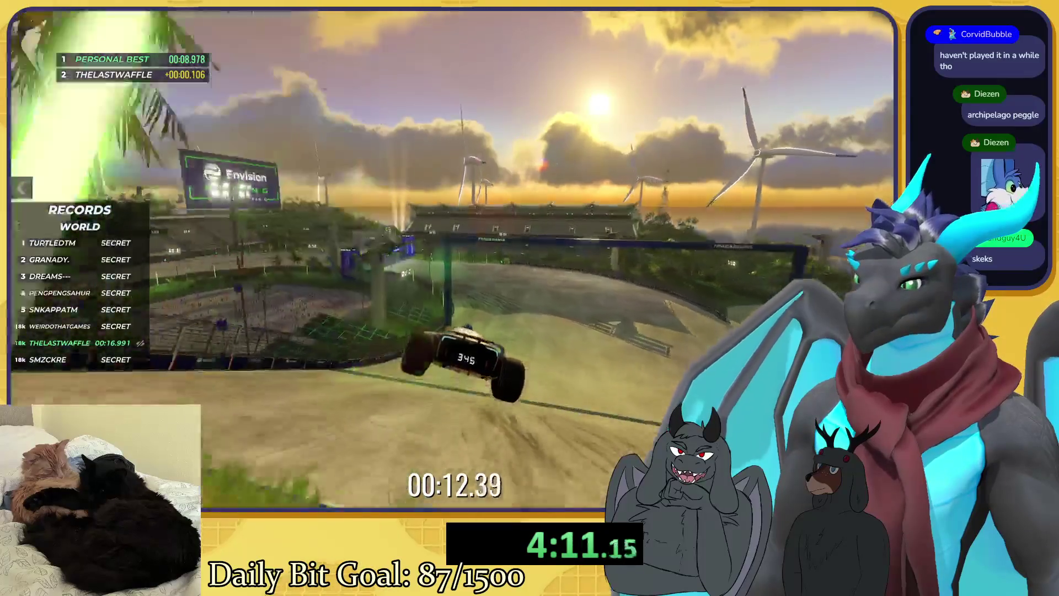
pyautogui.press('BackSpace')
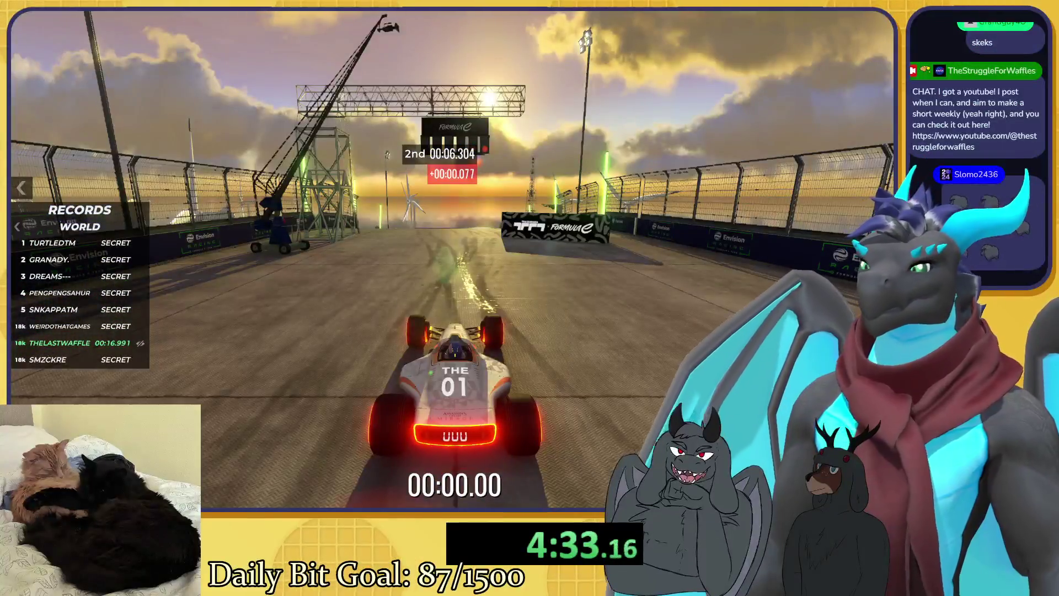
# Step: Retry until finishing in 00:16.798 for a new personal best, then return to the start line
pyautogui.press('Up')
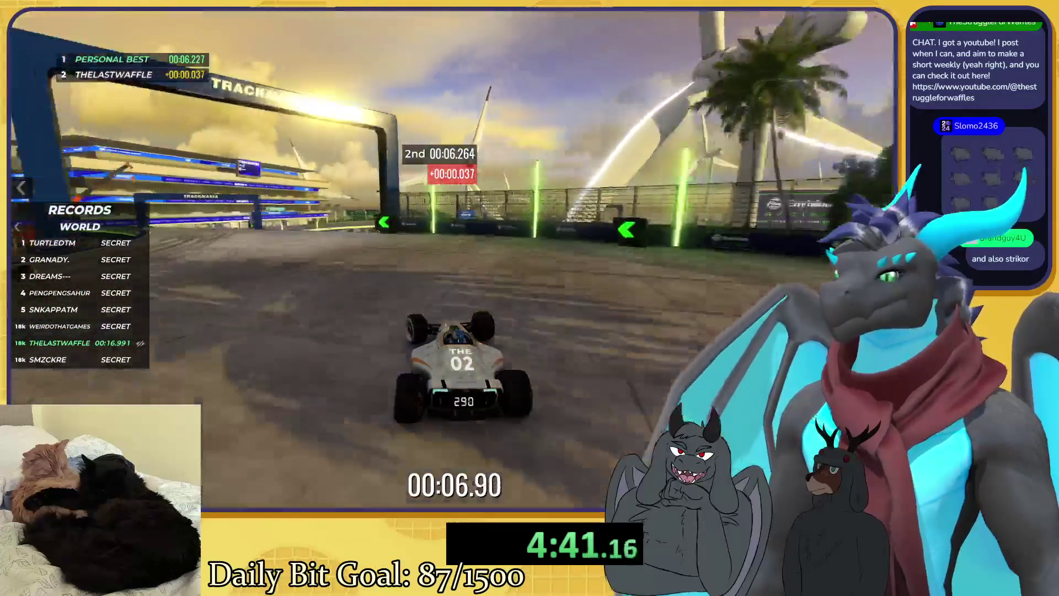
pyautogui.press('Delete')
pyautogui.press('Up')
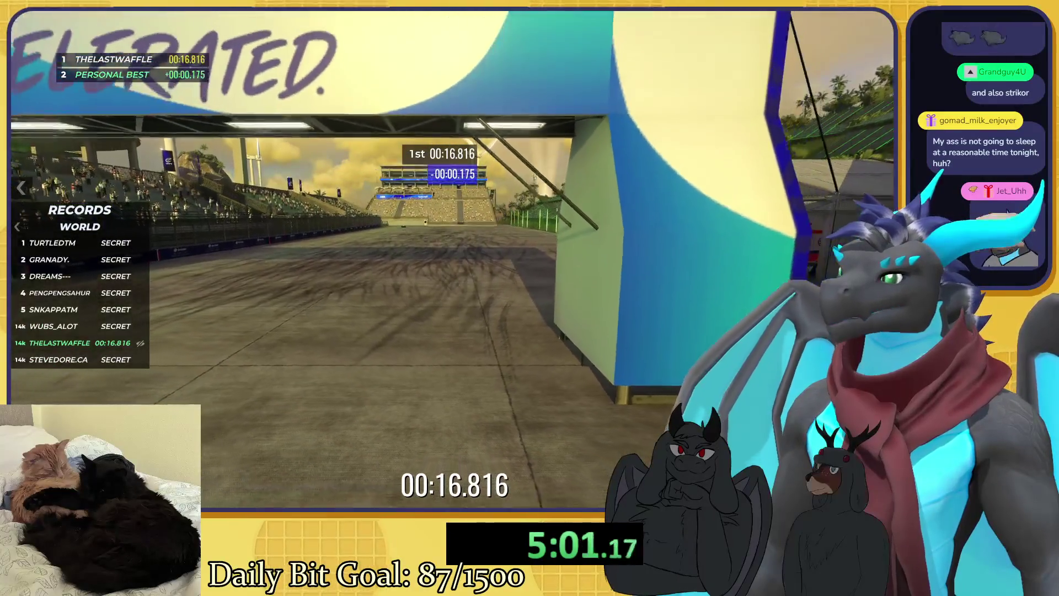
pyautogui.press('Delete')
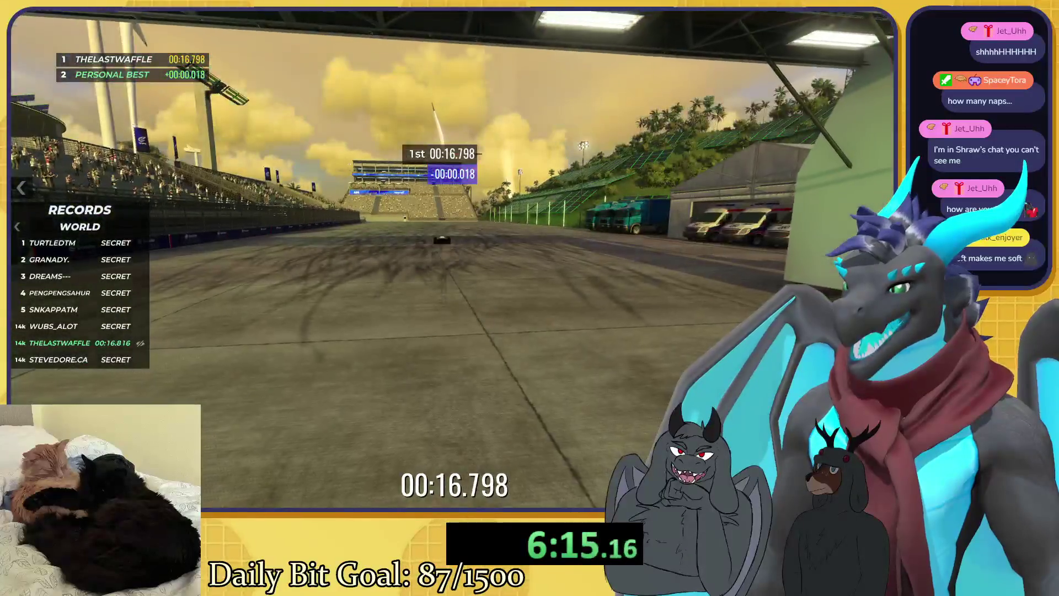
pyautogui.press('Delete')
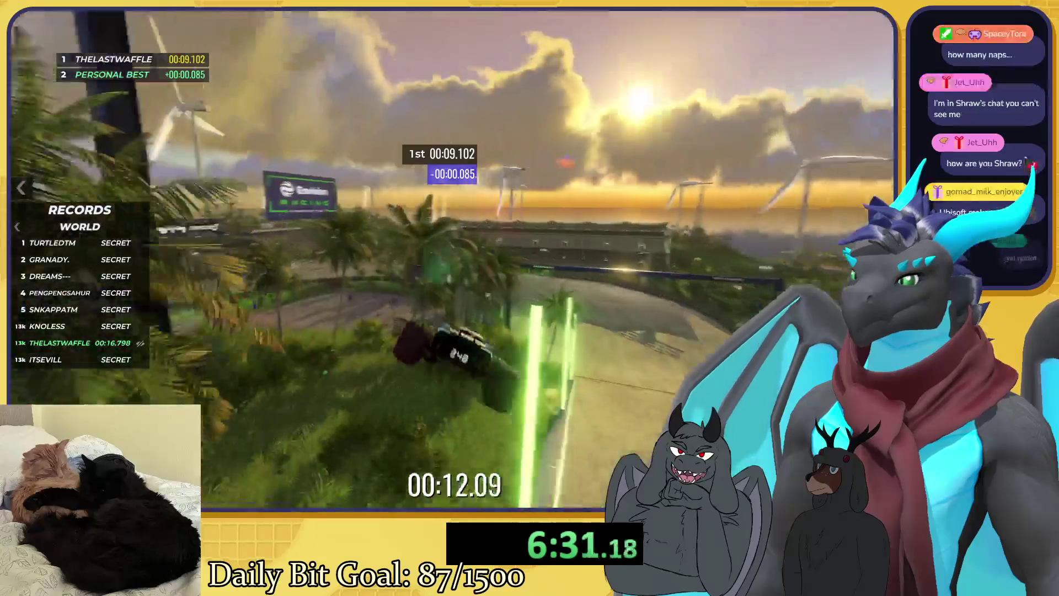
# Step: Make four more attempts, restarting after a grass crash and slow checkpoint splits
pyautogui.press('Delete')
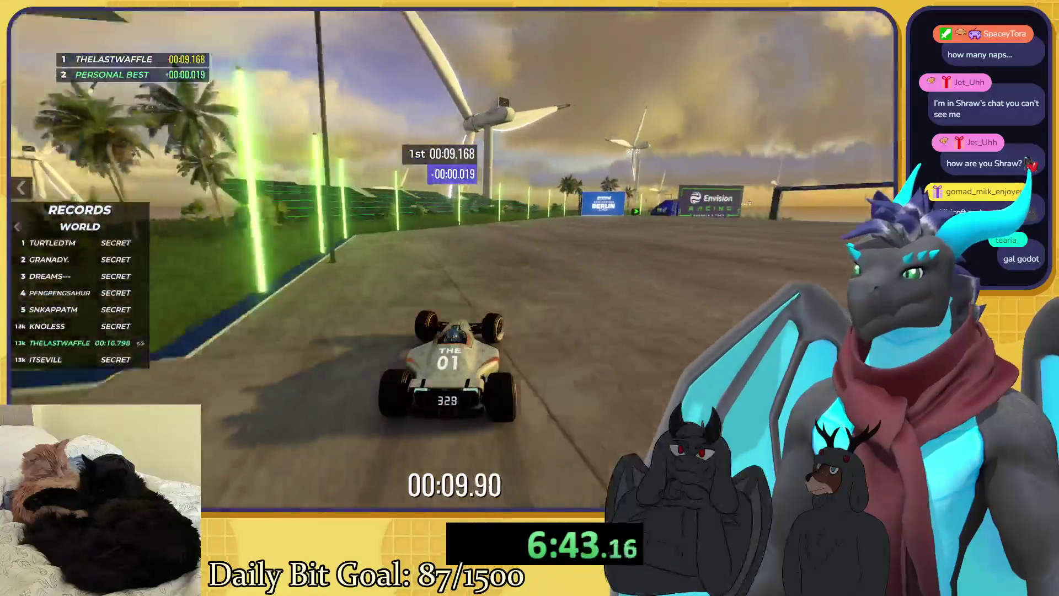
pyautogui.press('Delete')
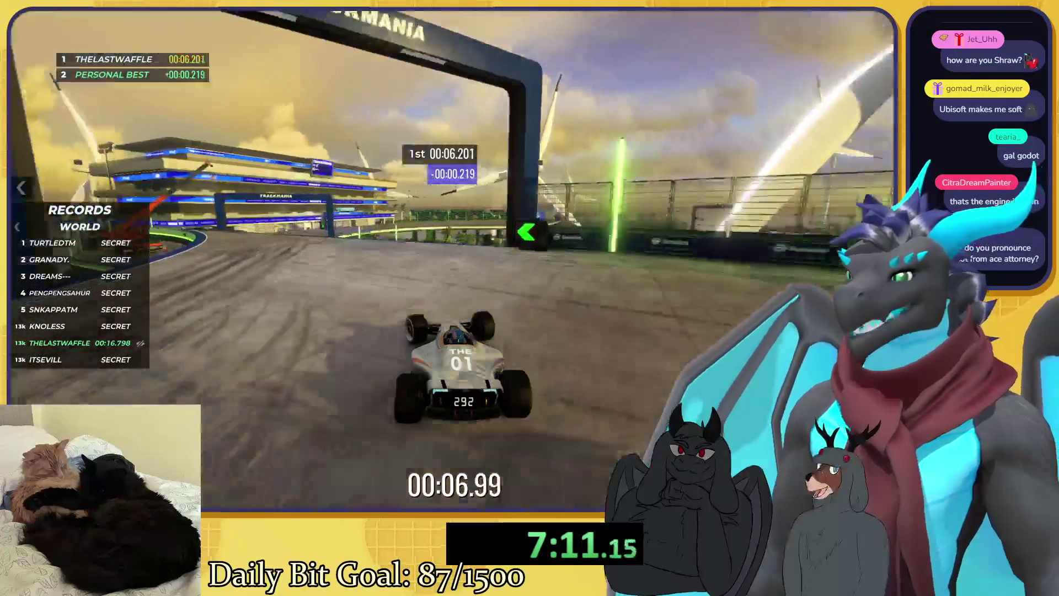
pyautogui.press('BackSpace')
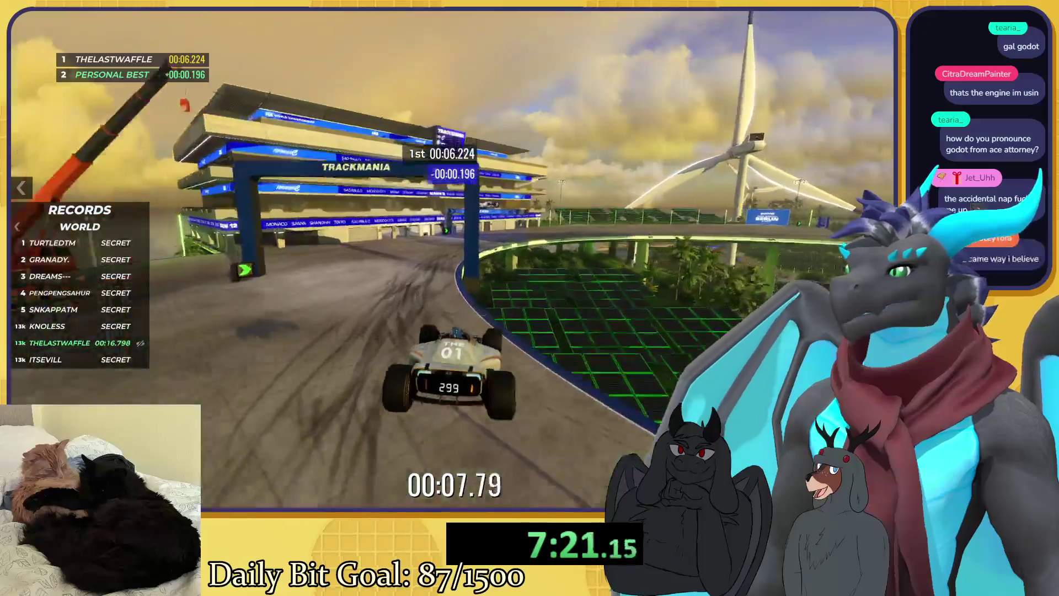
pyautogui.press('BackSpace')
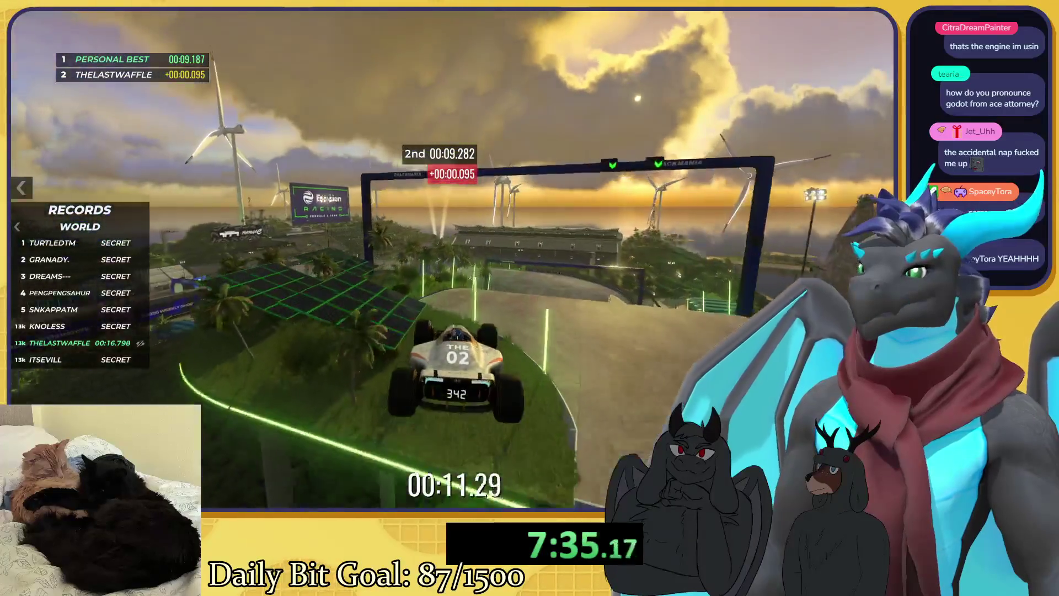
# Step: Make four more attempts, restarting after slow sections and slower checkpoint splits
pyautogui.press('BackSpace')
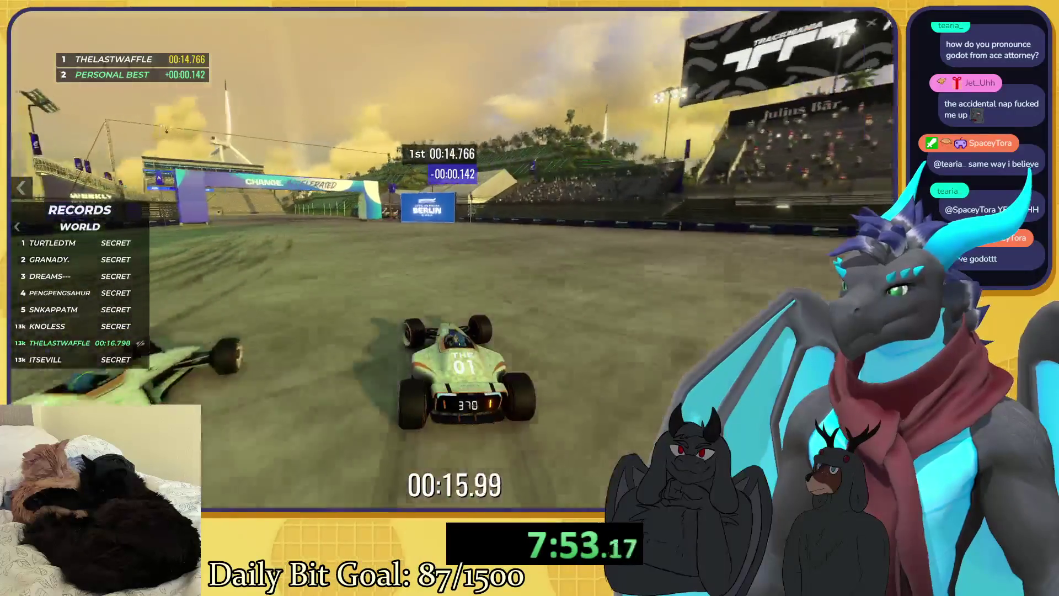
pyautogui.press('Delete')
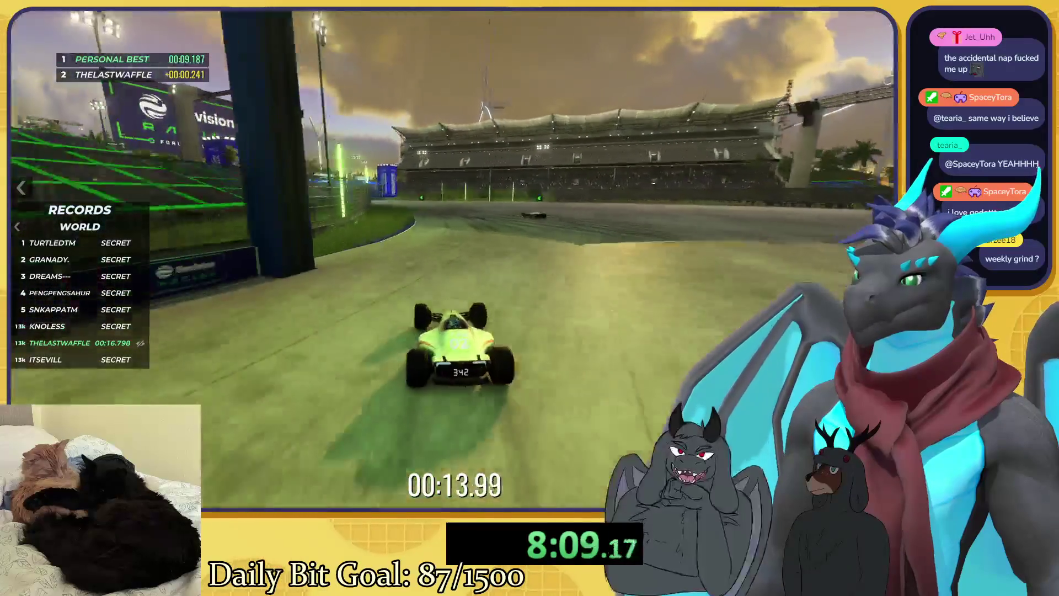
pyautogui.press('BackSpace')
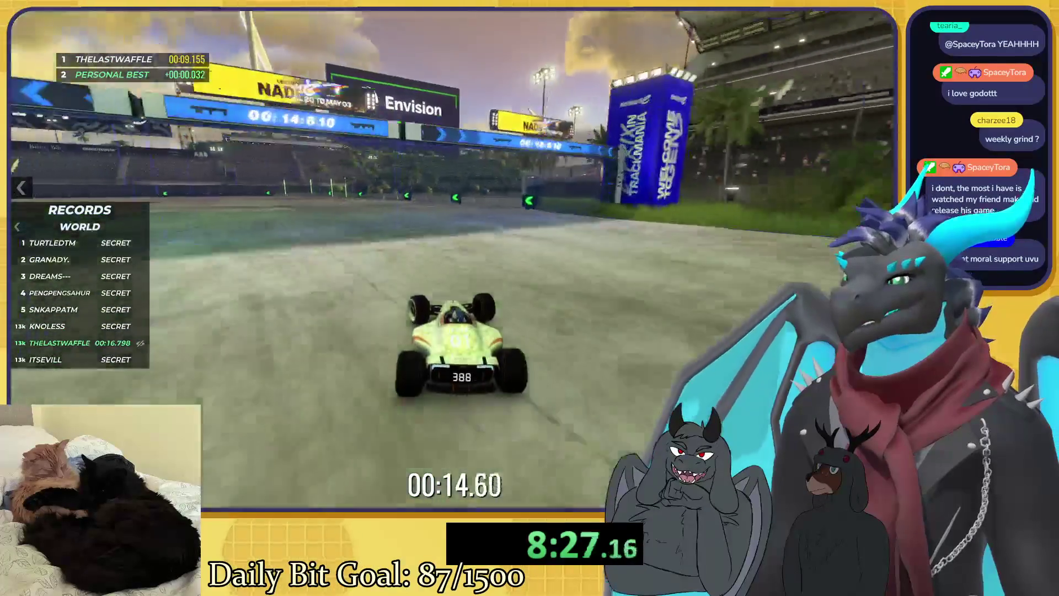
pyautogui.press('Delete')
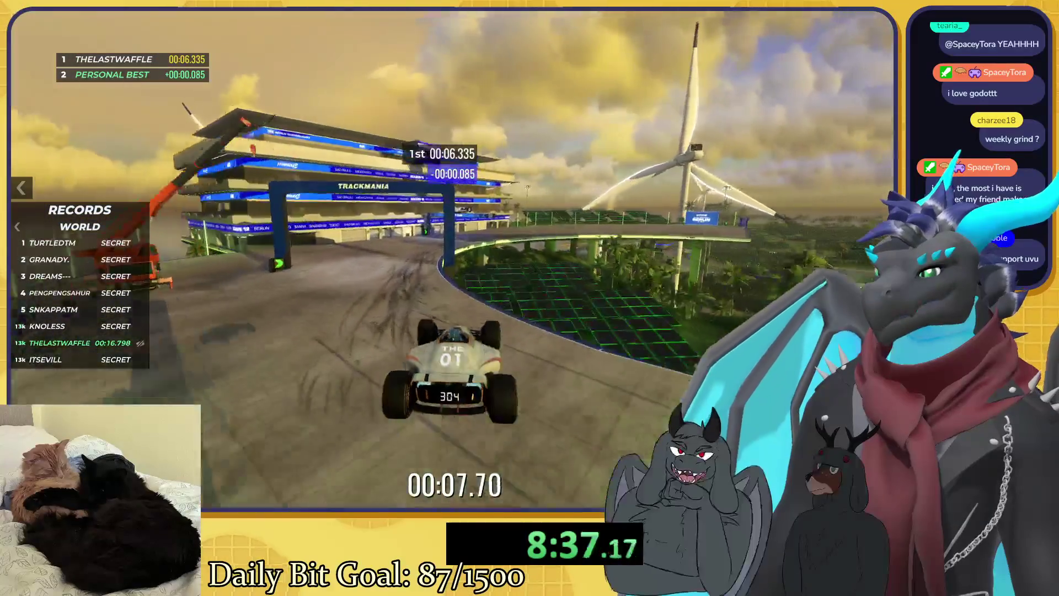
# Step: Restart twice and drive until the car wedges against a structure beside the grass
pyautogui.press('Delete')
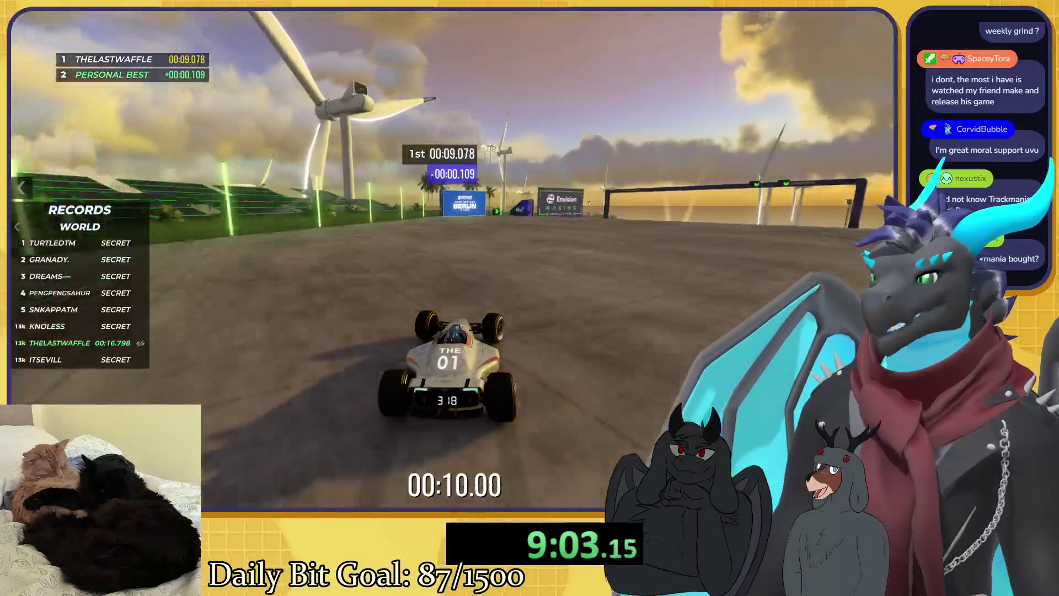
pyautogui.press('Delete')
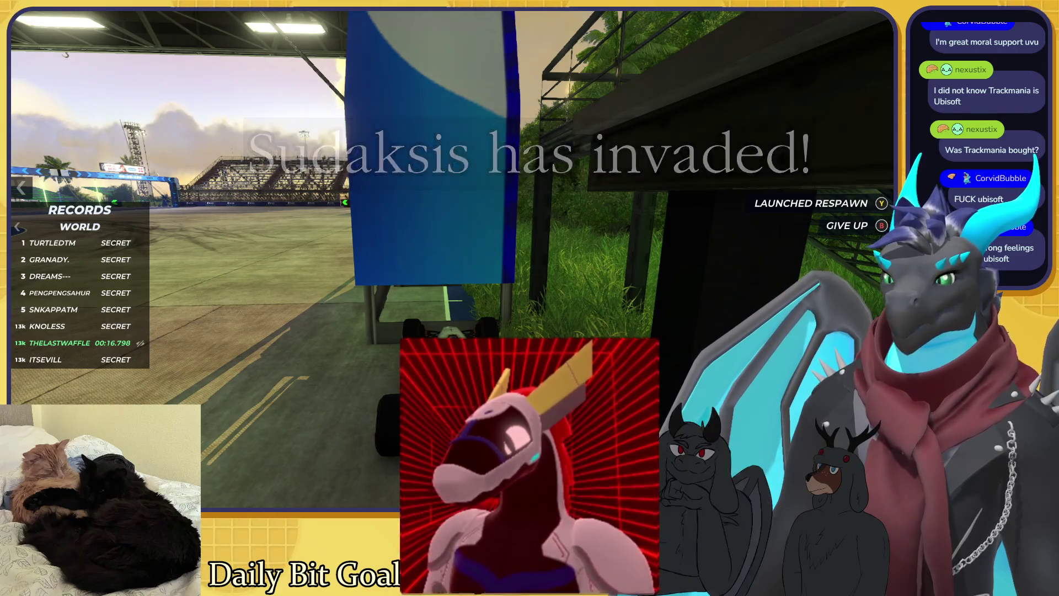
# Step: Return the stuck car to the Envision Racing start line and accelerate into a new run
pyautogui.press('Delete')
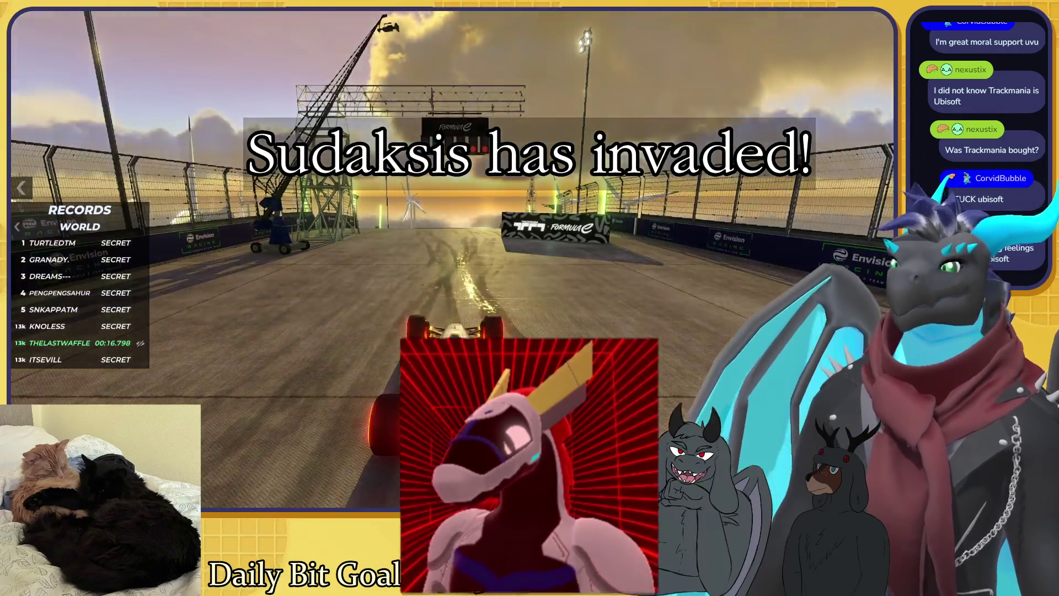
pyautogui.press('Up')
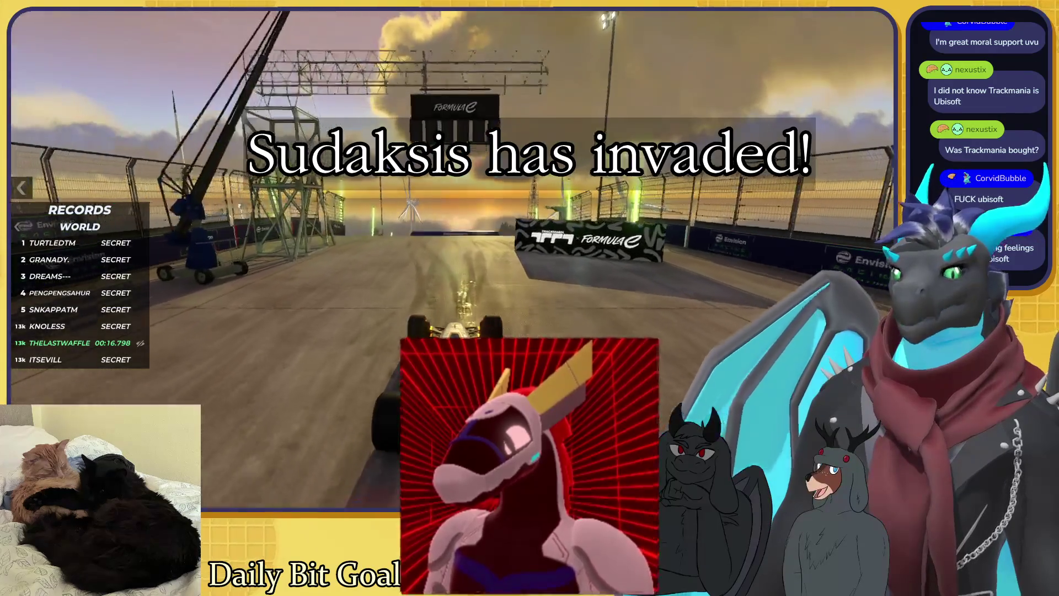